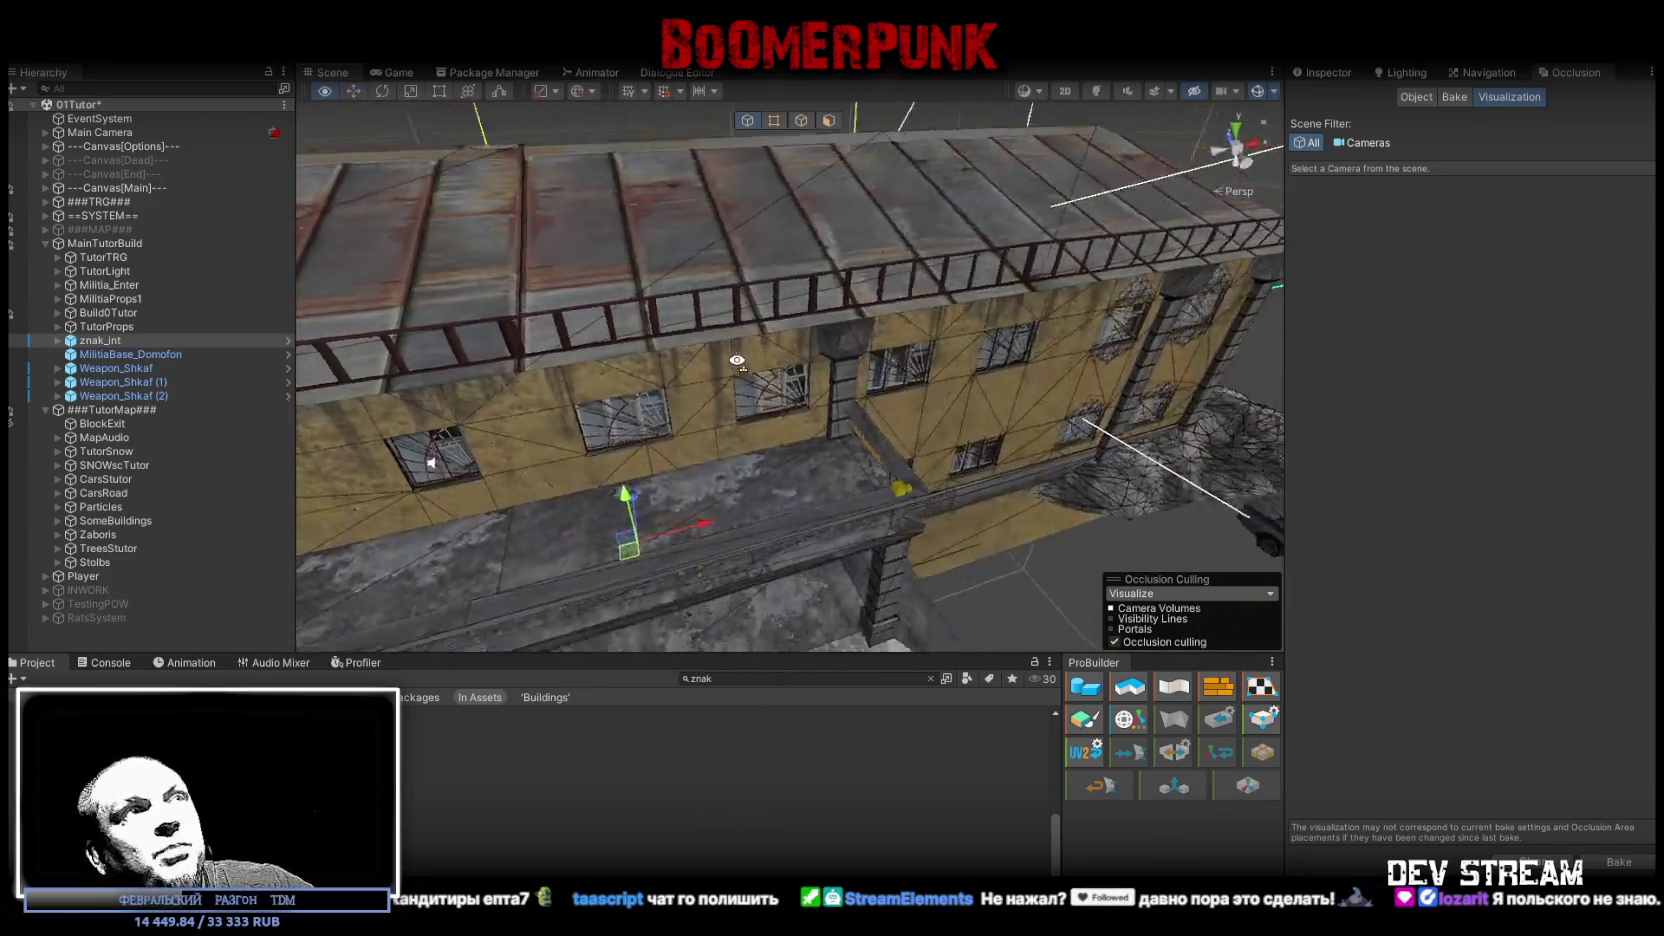
Step: Select the tutorial building and show the occlusion Bake settings (Smallest Occluder 1, Smallest Hole 0.1)
click(774, 365)
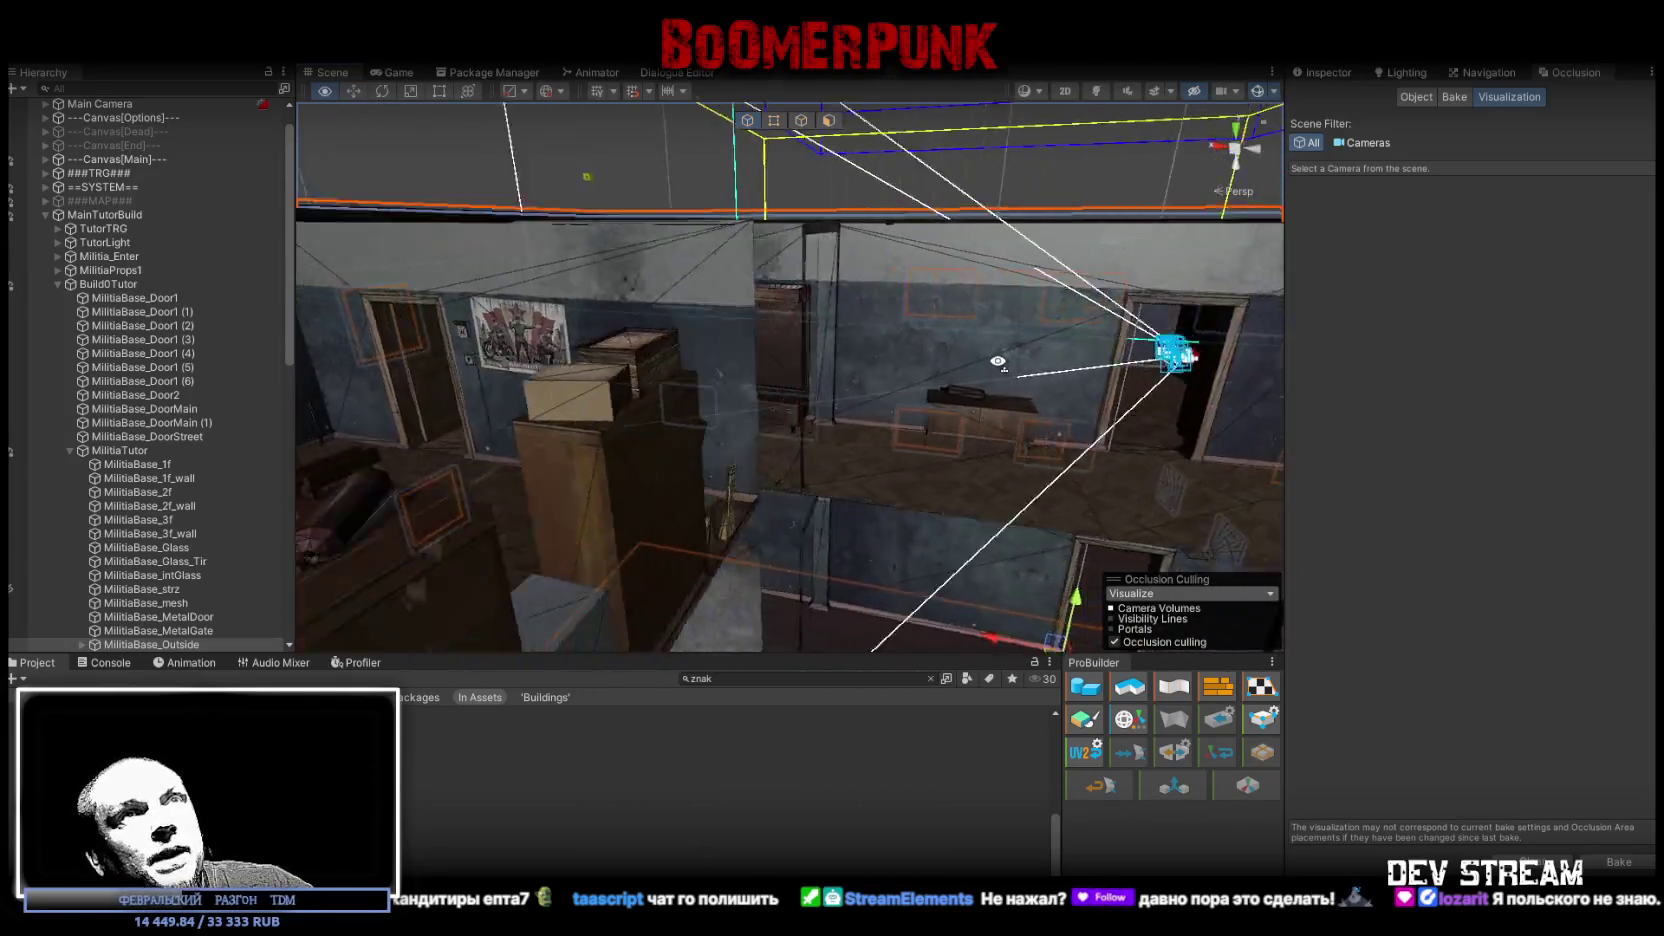
click(1462, 98)
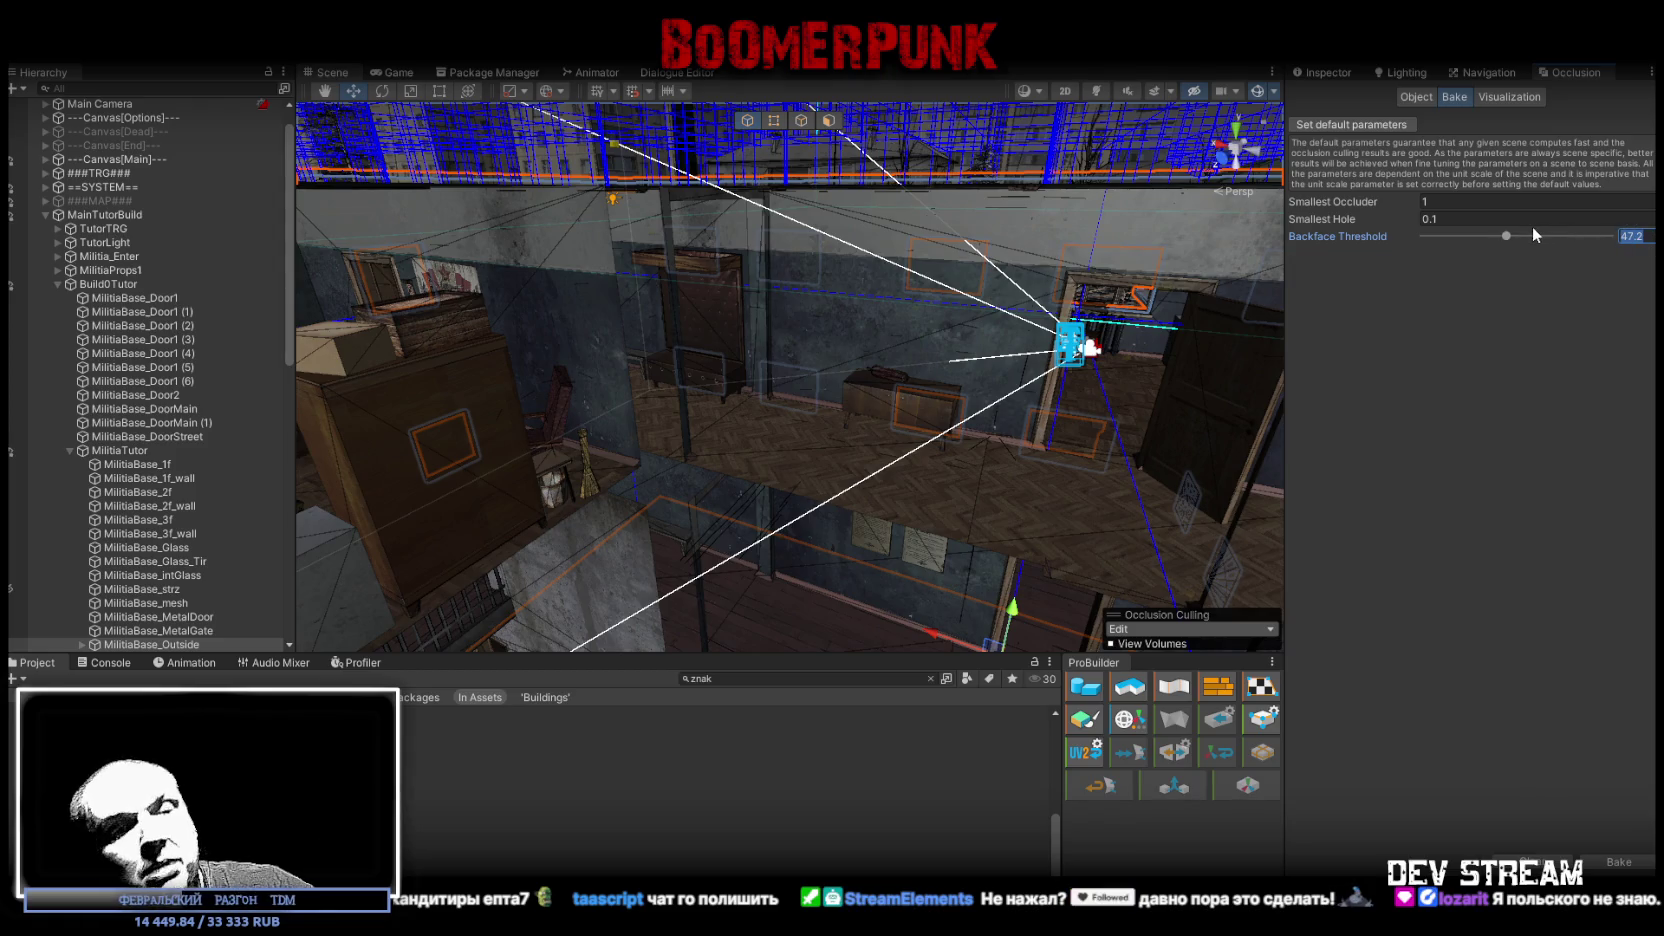
Step: Set the occlusion Backface Threshold to 60 and fly the view out over the rooftops
text(60)
key(Return)
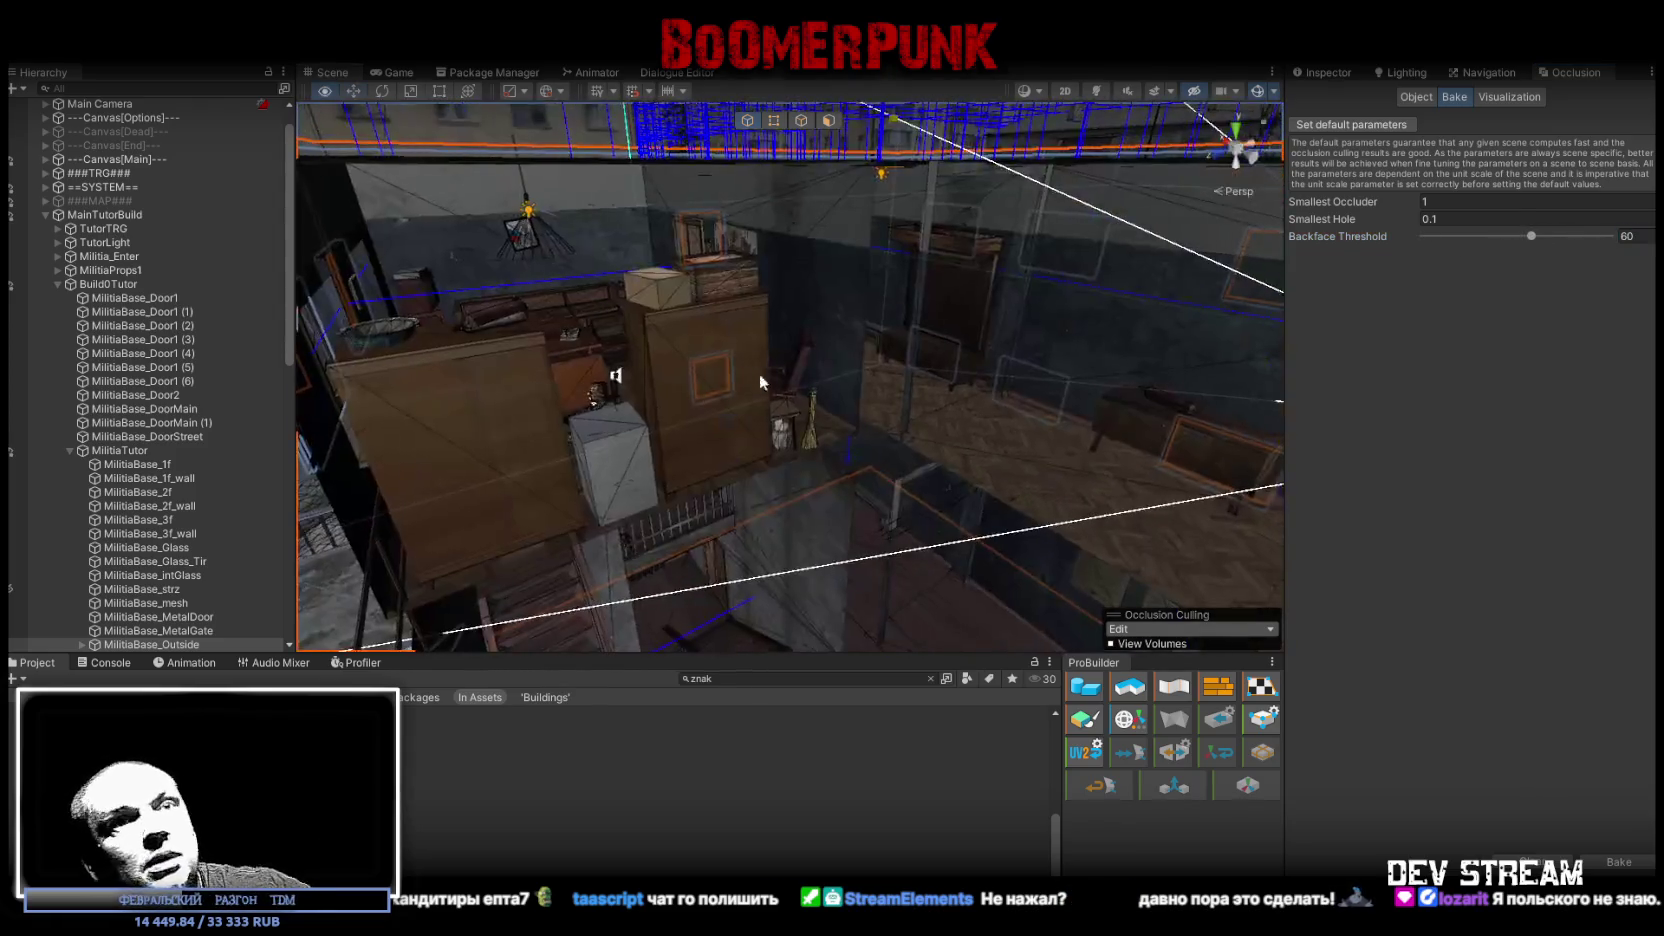
mouse_move(925, 464)
mouse_down()
mouse_move(1262, 453)
mouse_move(1257, 487)
mouse_up()
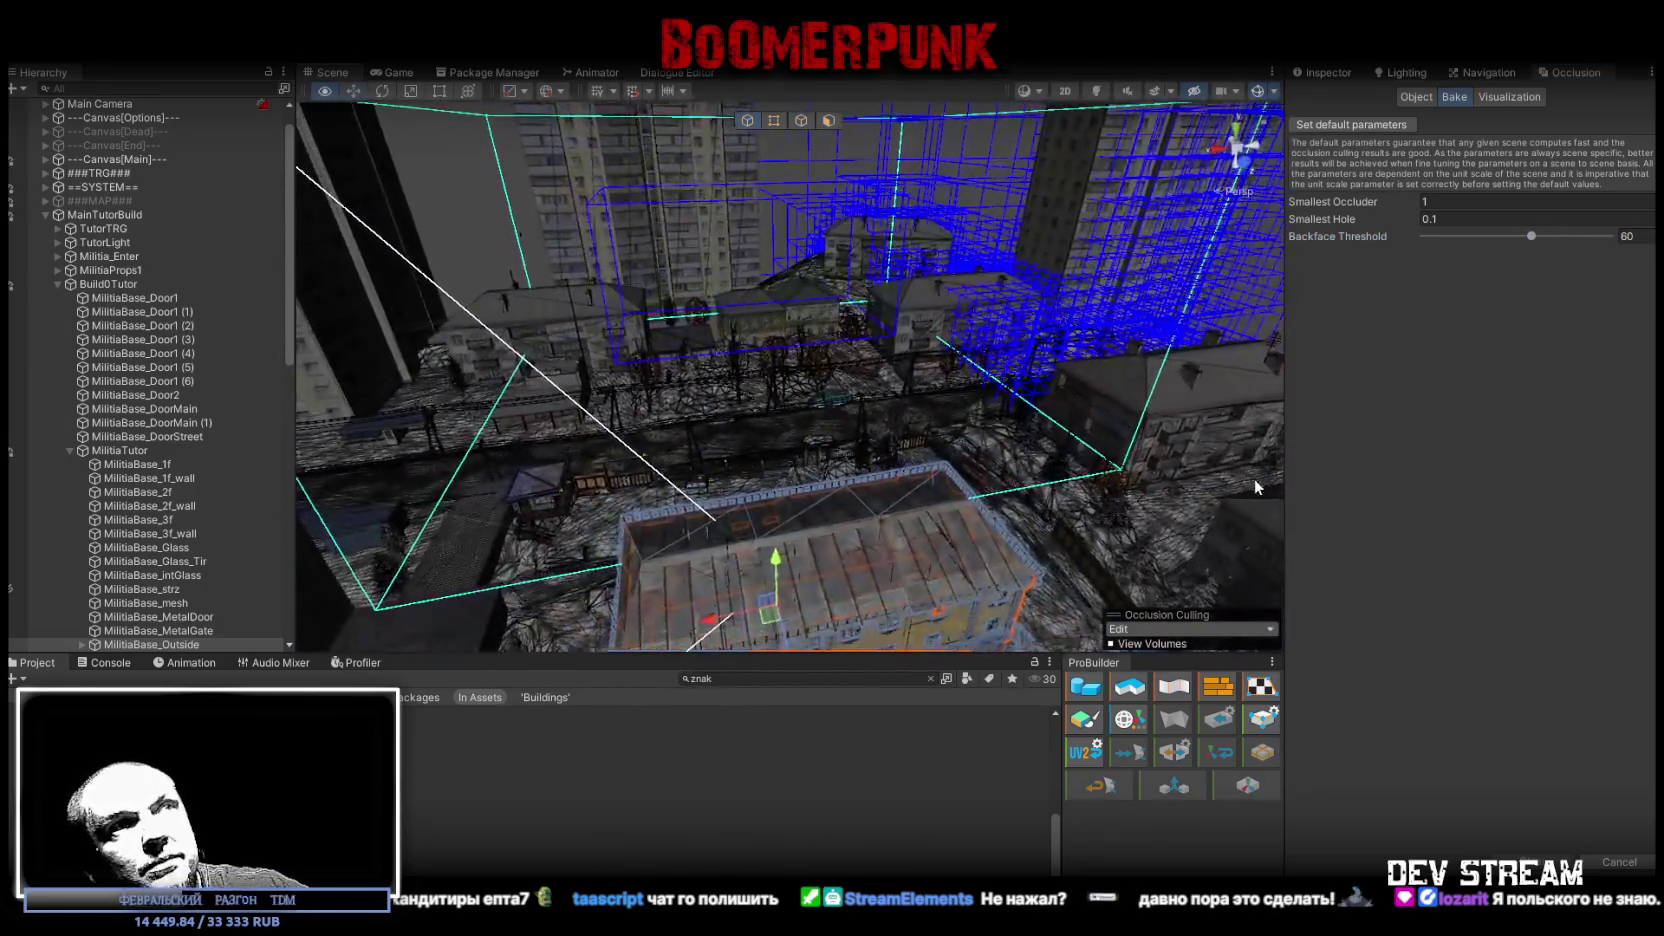
mouse_move(1117, 402)
mouse_down()
mouse_move(1137, 427)
mouse_move(1006, 519)
mouse_move(1140, 344)
mouse_move(820, 360)
mouse_move(495, 280)
mouse_move(438, 305)
mouse_move(503, 377)
mouse_move(884, 613)
mouse_move(802, 624)
mouse_move(806, 405)
mouse_move(547, 418)
mouse_up()
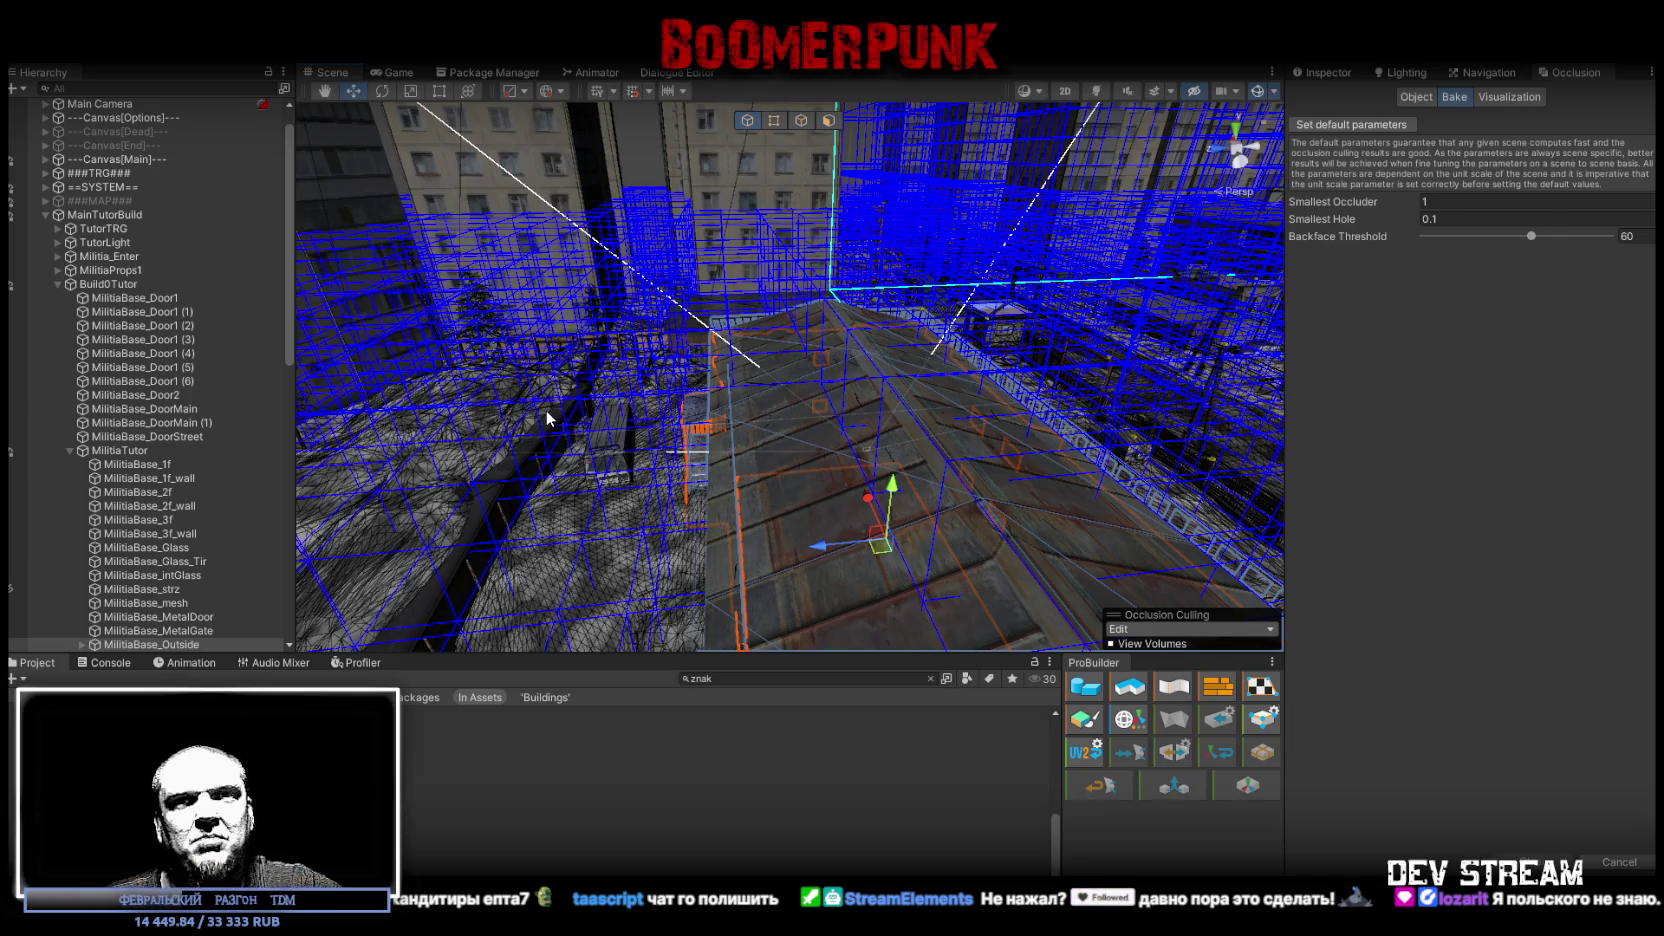
Step: Fly between the buildings into the interior, toggling the Visualization and Bake tabs to inspect occlusion
mouse_move(882, 397)
mouse_down()
mouse_move(680, 260)
mouse_move(661, 212)
mouse_move(759, 316)
mouse_move(590, 330)
mouse_move(779, 380)
mouse_up()
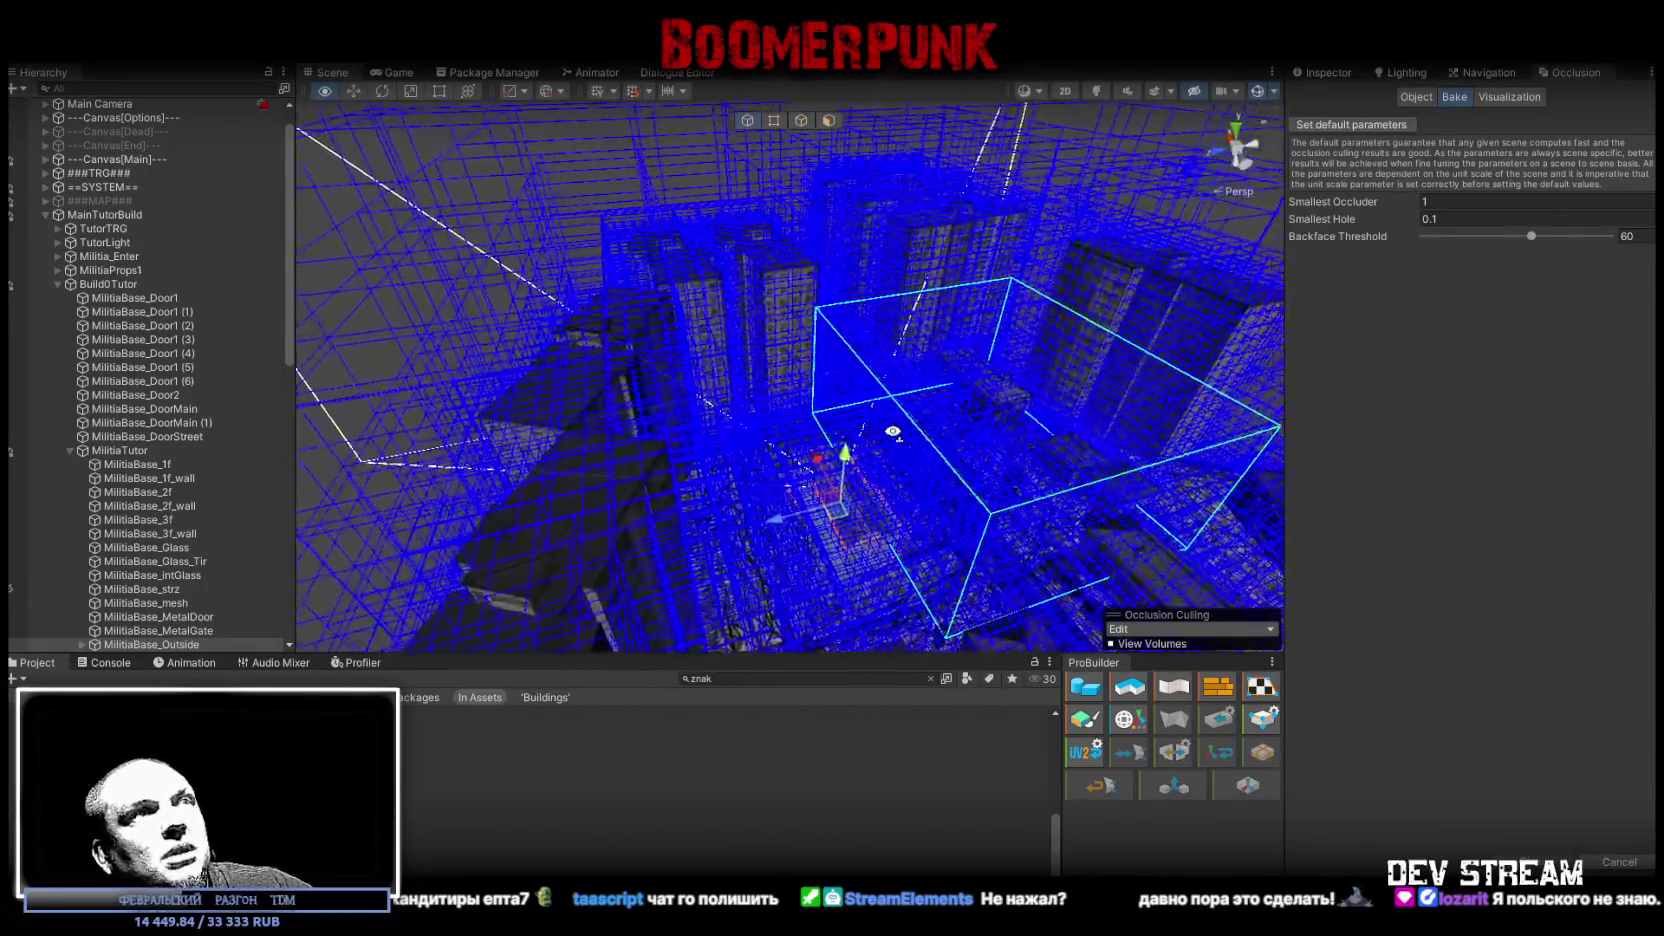
mouse_move(923, 467)
mouse_down()
mouse_move(780, 394)
mouse_move(1005, 532)
mouse_move(977, 542)
mouse_move(975, 400)
mouse_up()
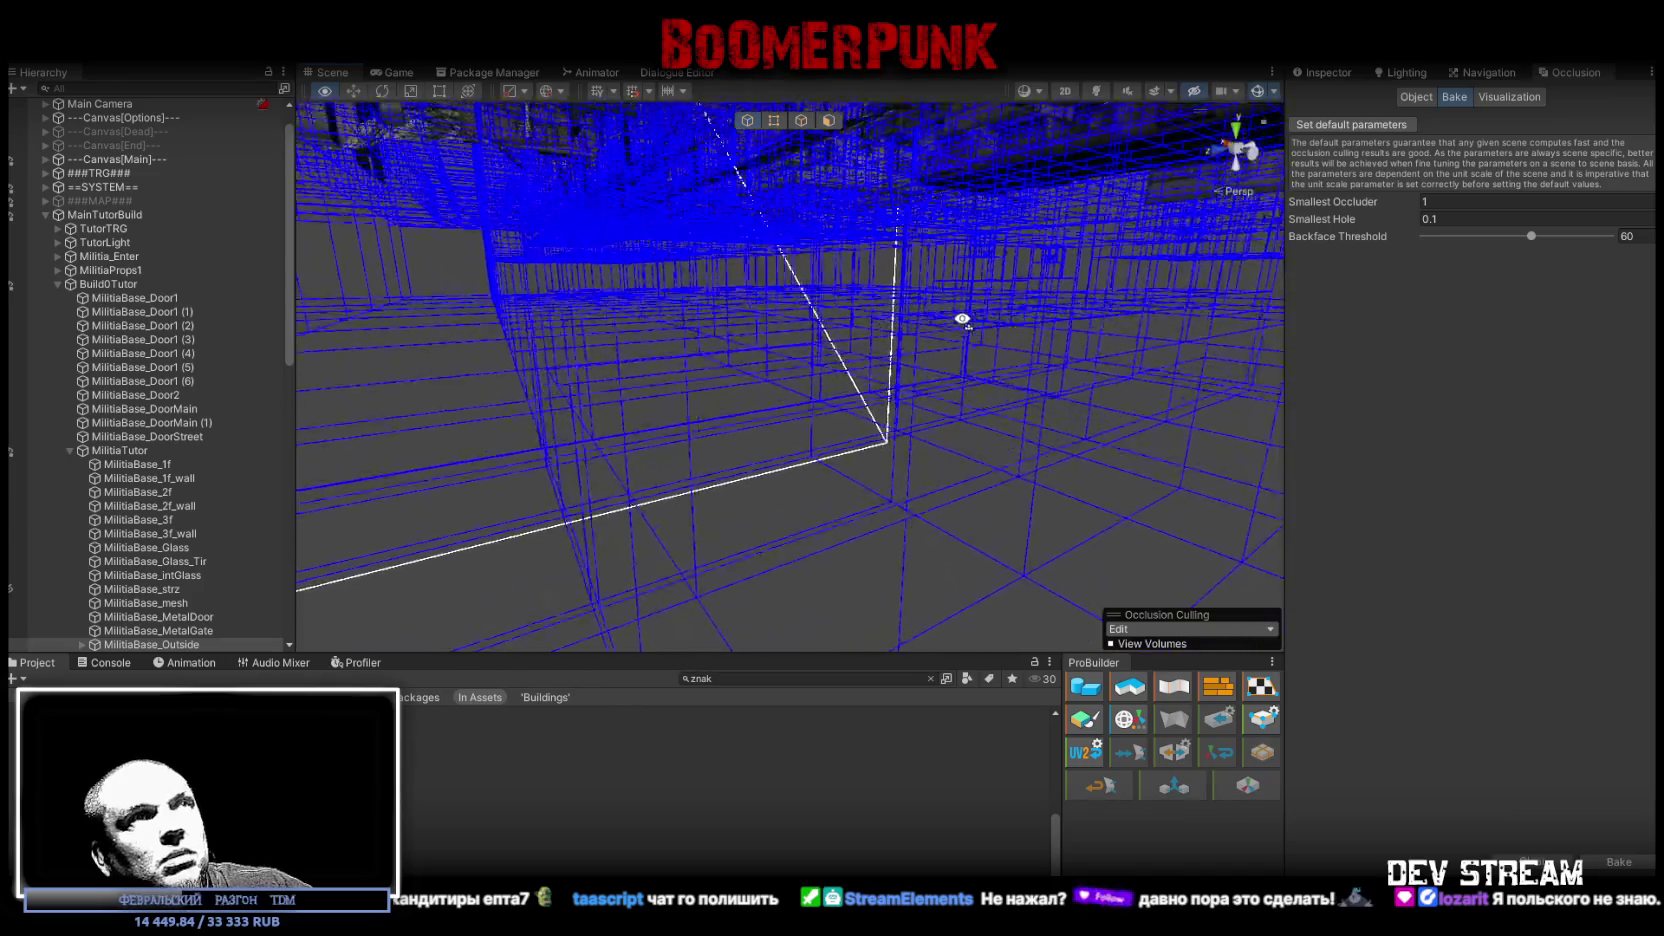
mouse_move(987, 320)
mouse_down()
mouse_move(1385, 390)
mouse_move(1303, 270)
mouse_move(1634, 330)
mouse_up()
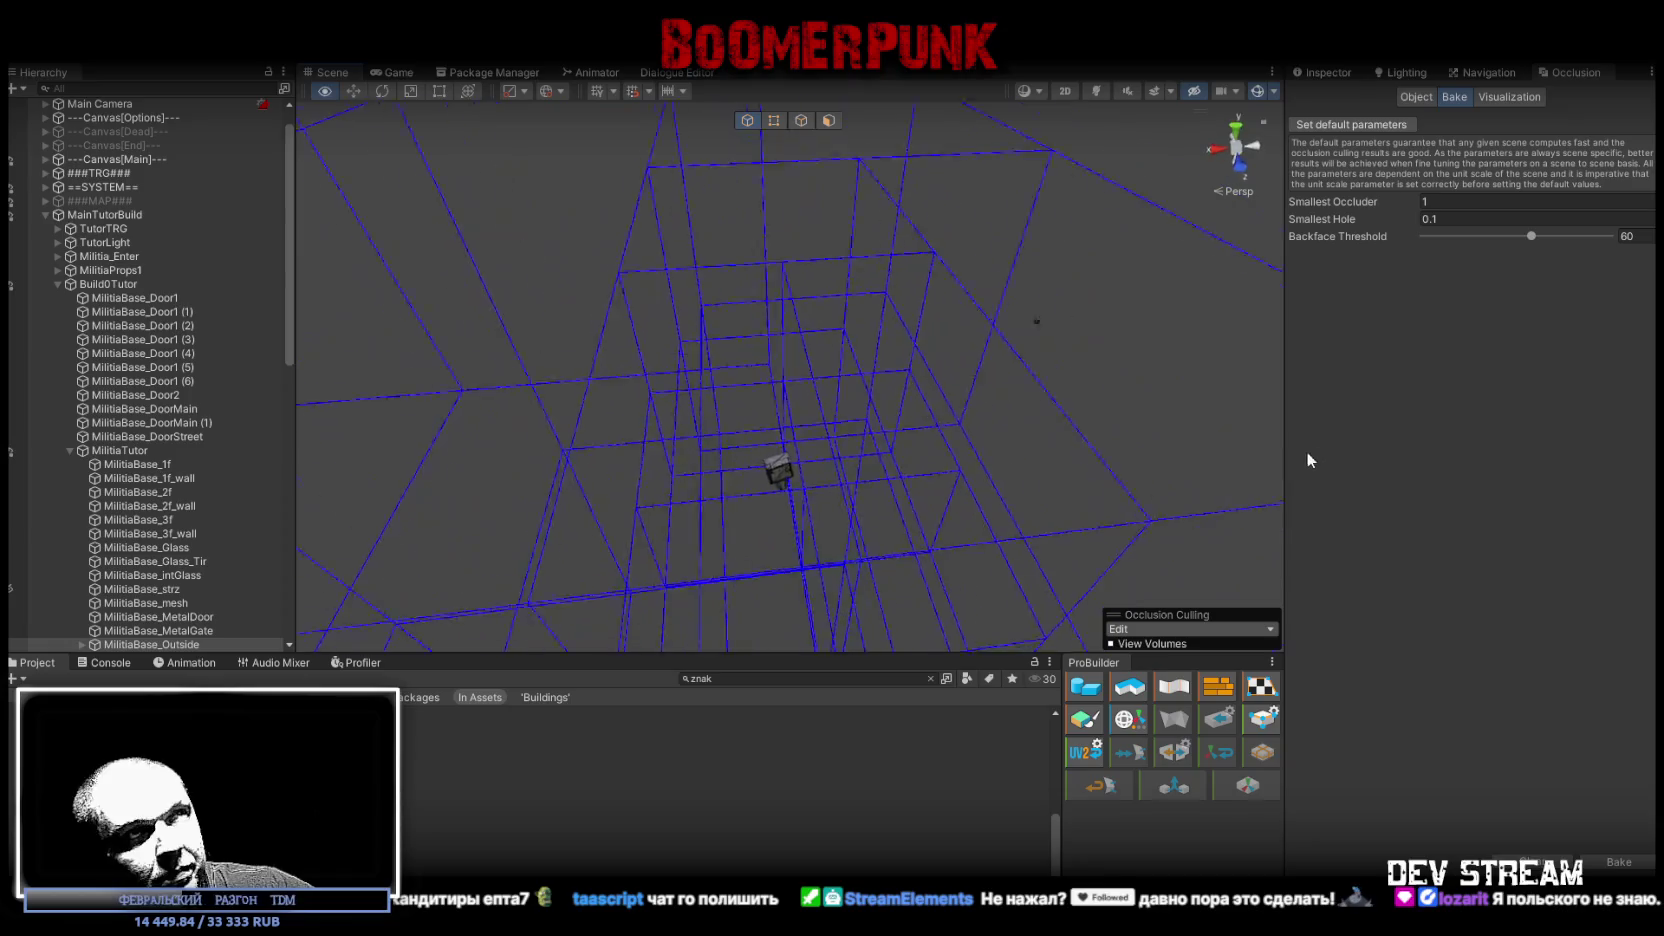
mouse_move(800, 326)
mouse_down()
mouse_move(773, 281)
mouse_move(720, 342)
mouse_up()
mouse_move(878, 390)
mouse_down()
mouse_move(869, 344)
mouse_move(1118, 362)
mouse_move(1076, 494)
mouse_move(847, 371)
mouse_move(851, 475)
mouse_move(1020, 350)
mouse_up()
click(1507, 94)
mouse_move(982, 276)
mouse_down()
mouse_move(390, 539)
mouse_move(724, 342)
mouse_move(711, 273)
mouse_move(847, 282)
mouse_move(869, 394)
mouse_move(836, 527)
mouse_move(938, 287)
mouse_move(921, 308)
mouse_move(1230, 199)
mouse_up()
click(1455, 96)
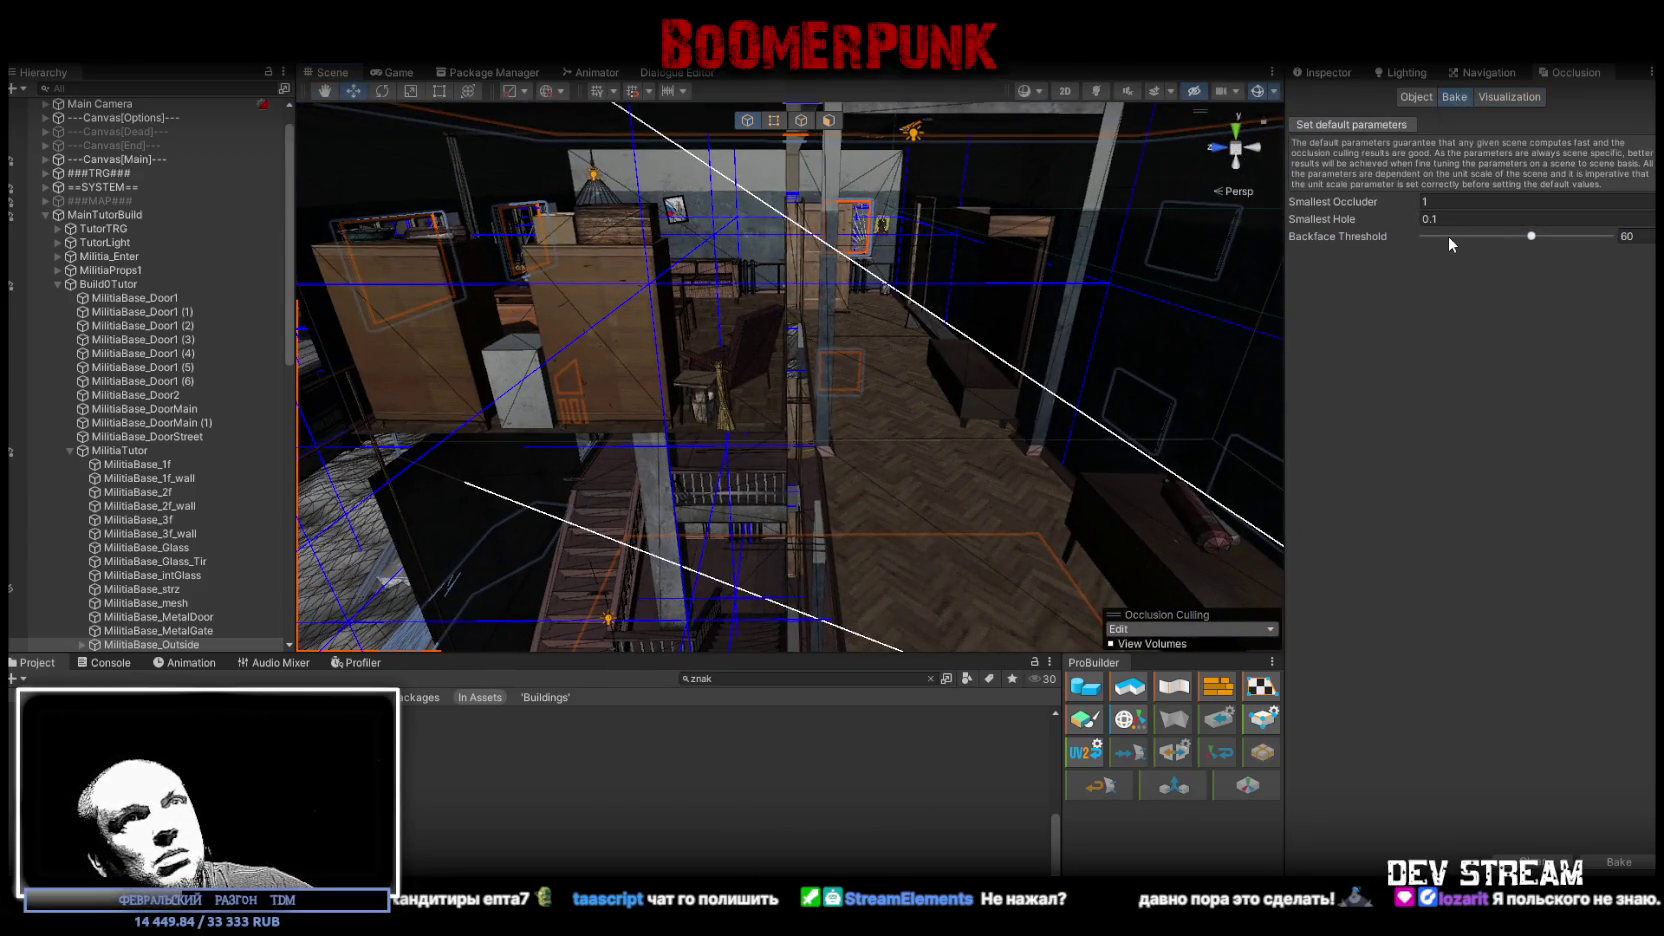
Step: Lower the occlusion Backface Threshold to 20
click(1448, 236)
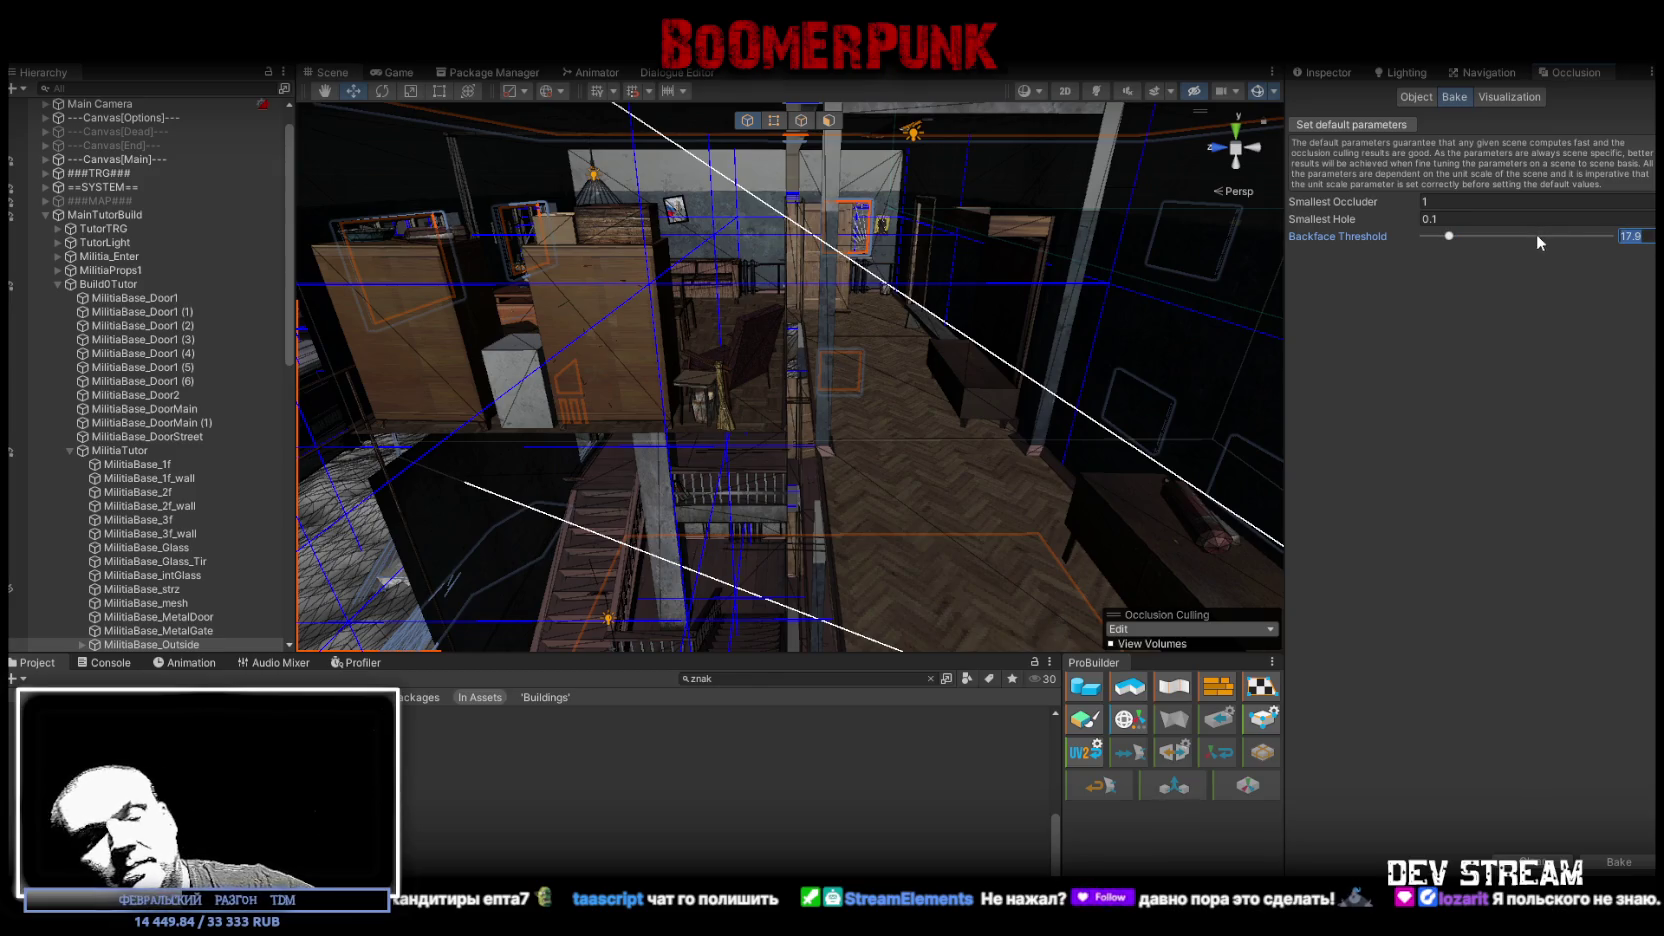
text(20)
drag(1100, 420, 1078, 435)
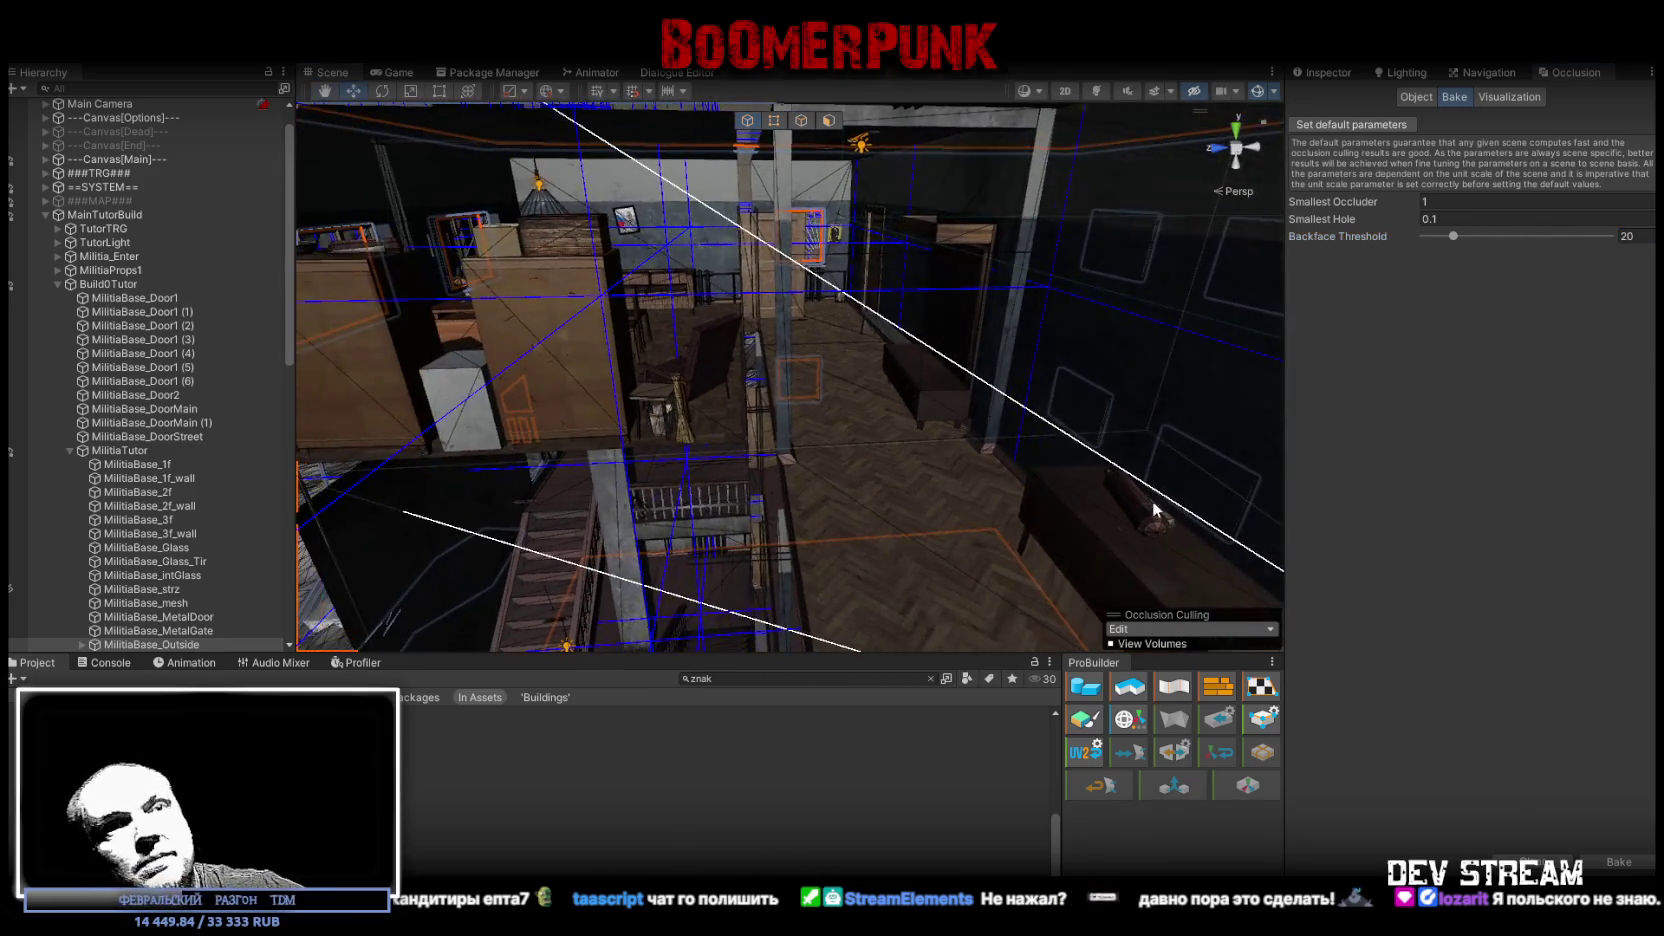
Step: Fly up over the city and down onto a rooftop to review the occlusion volumes
drag(952, 501, 1497, 446)
key(w)
mouse_move(1491, 438)
mouse_down()
mouse_move(1361, 352)
mouse_move(1160, 490)
mouse_move(1308, 484)
mouse_up()
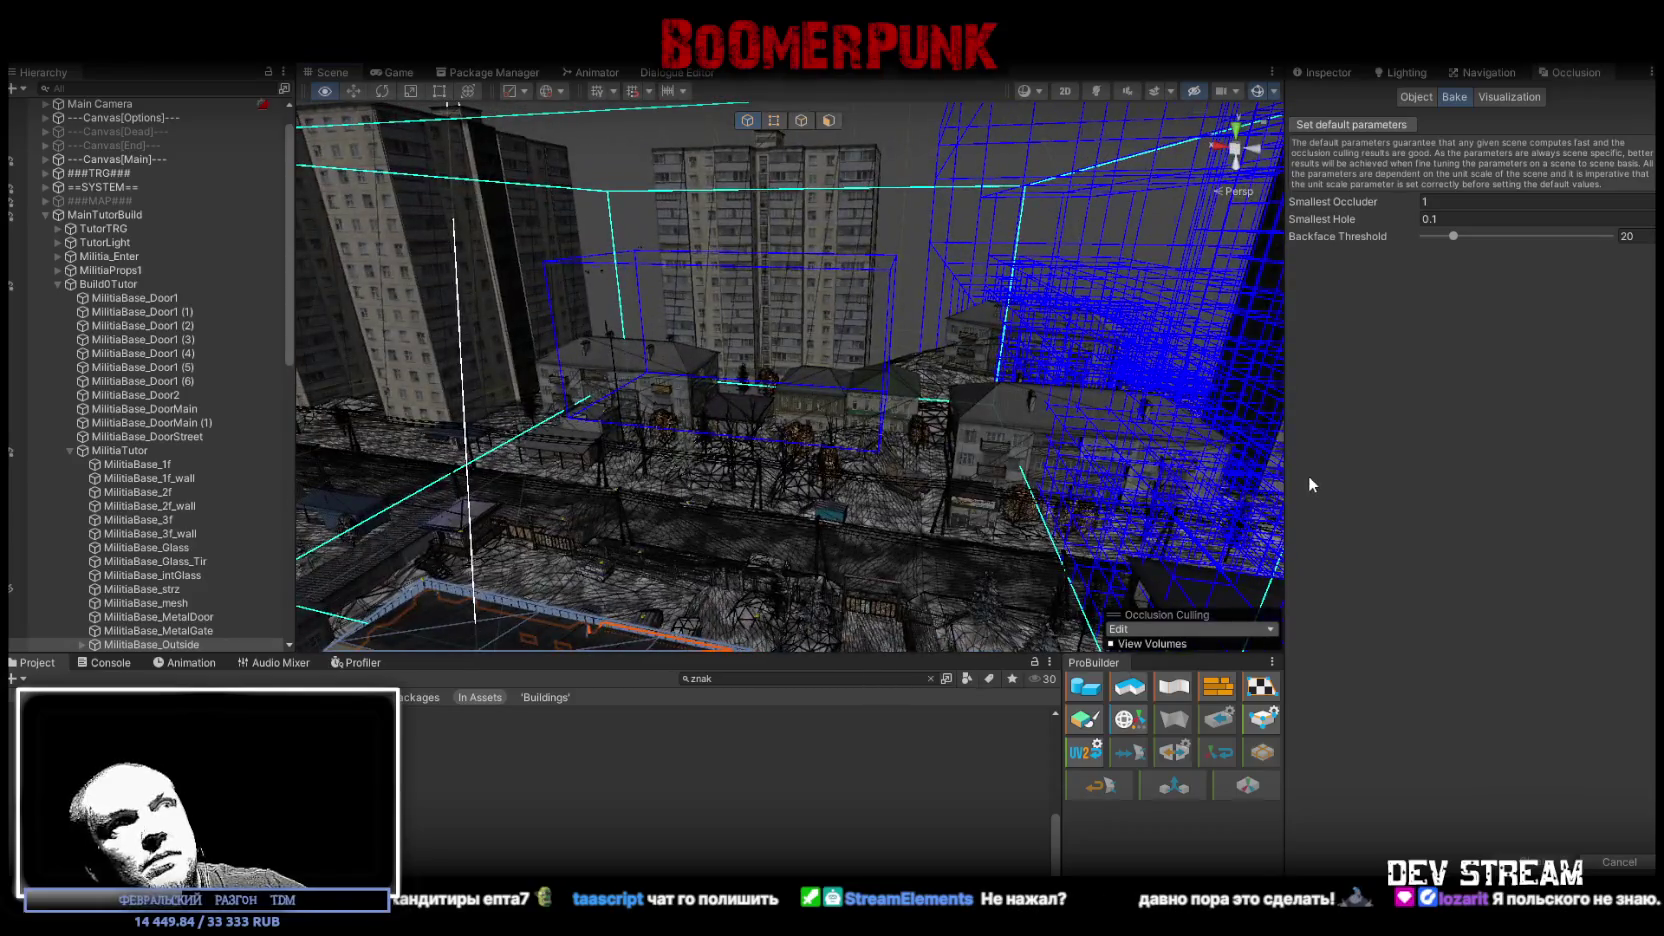
mouse_move(1309, 478)
mouse_down()
mouse_move(1155, 607)
mouse_move(1051, 550)
mouse_move(984, 453)
mouse_move(956, 455)
mouse_move(980, 440)
mouse_move(1025, 458)
mouse_move(1040, 490)
mouse_move(1021, 524)
mouse_move(929, 483)
mouse_move(857, 497)
mouse_move(917, 464)
mouse_move(960, 480)
mouse_move(998, 520)
mouse_move(936, 553)
mouse_up()
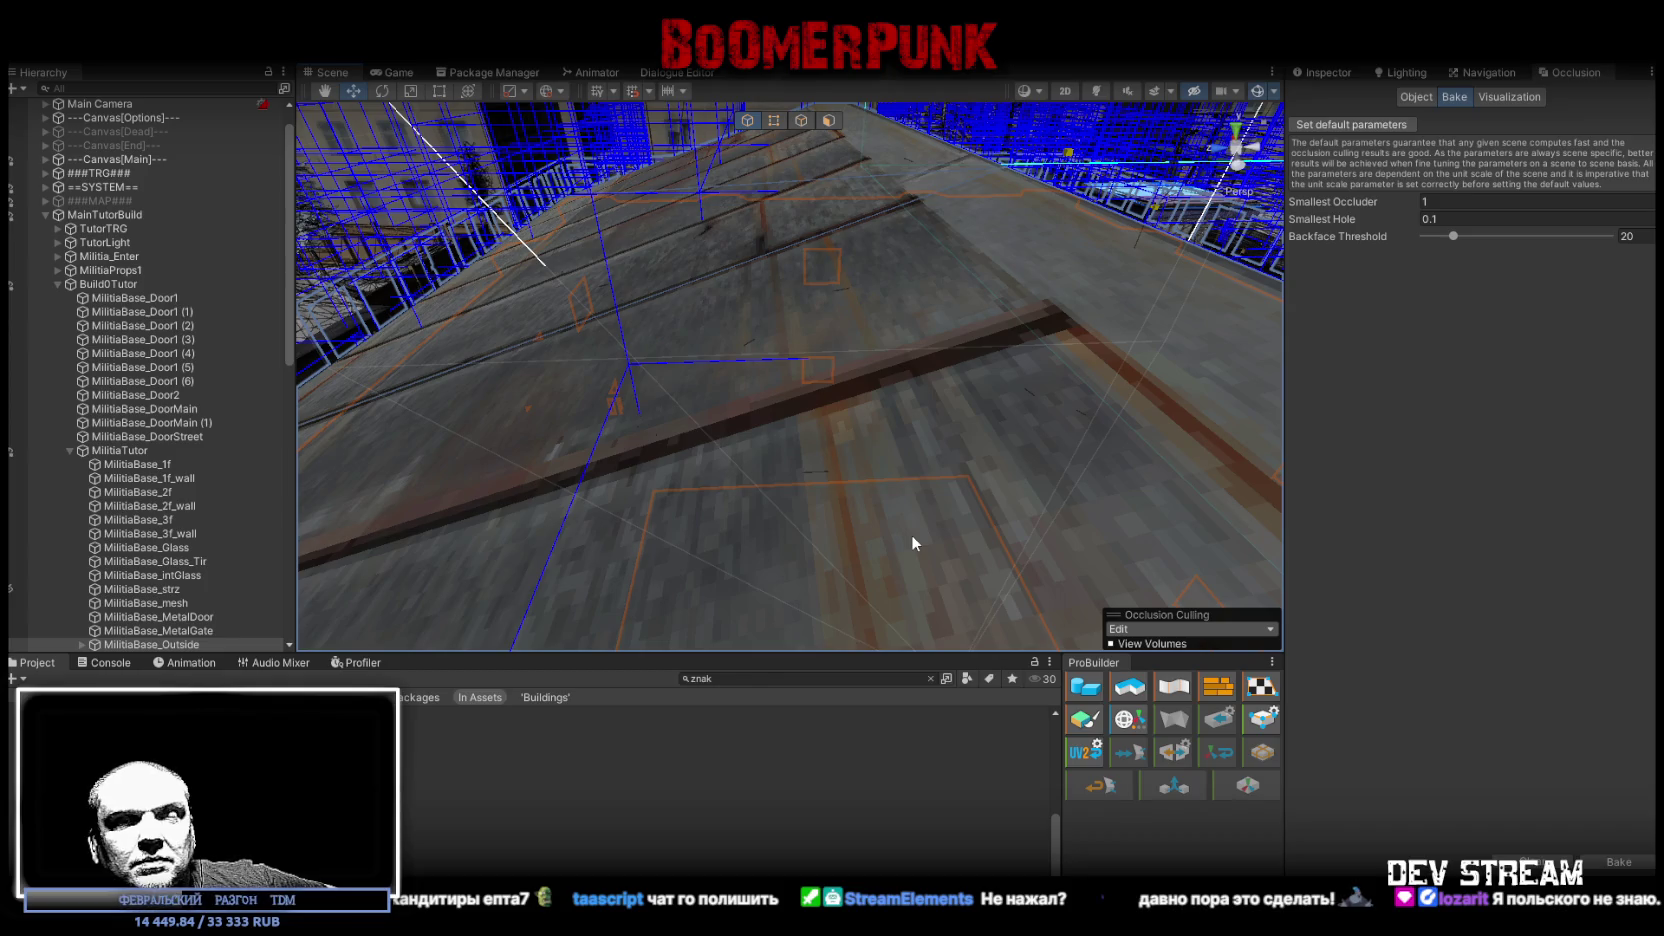
mouse_move(848, 354)
mouse_down()
mouse_move(791, 368)
mouse_move(1234, 343)
mouse_move(895, 371)
mouse_move(1077, 412)
mouse_move(1092, 387)
mouse_move(1150, 368)
mouse_move(413, 360)
mouse_up()
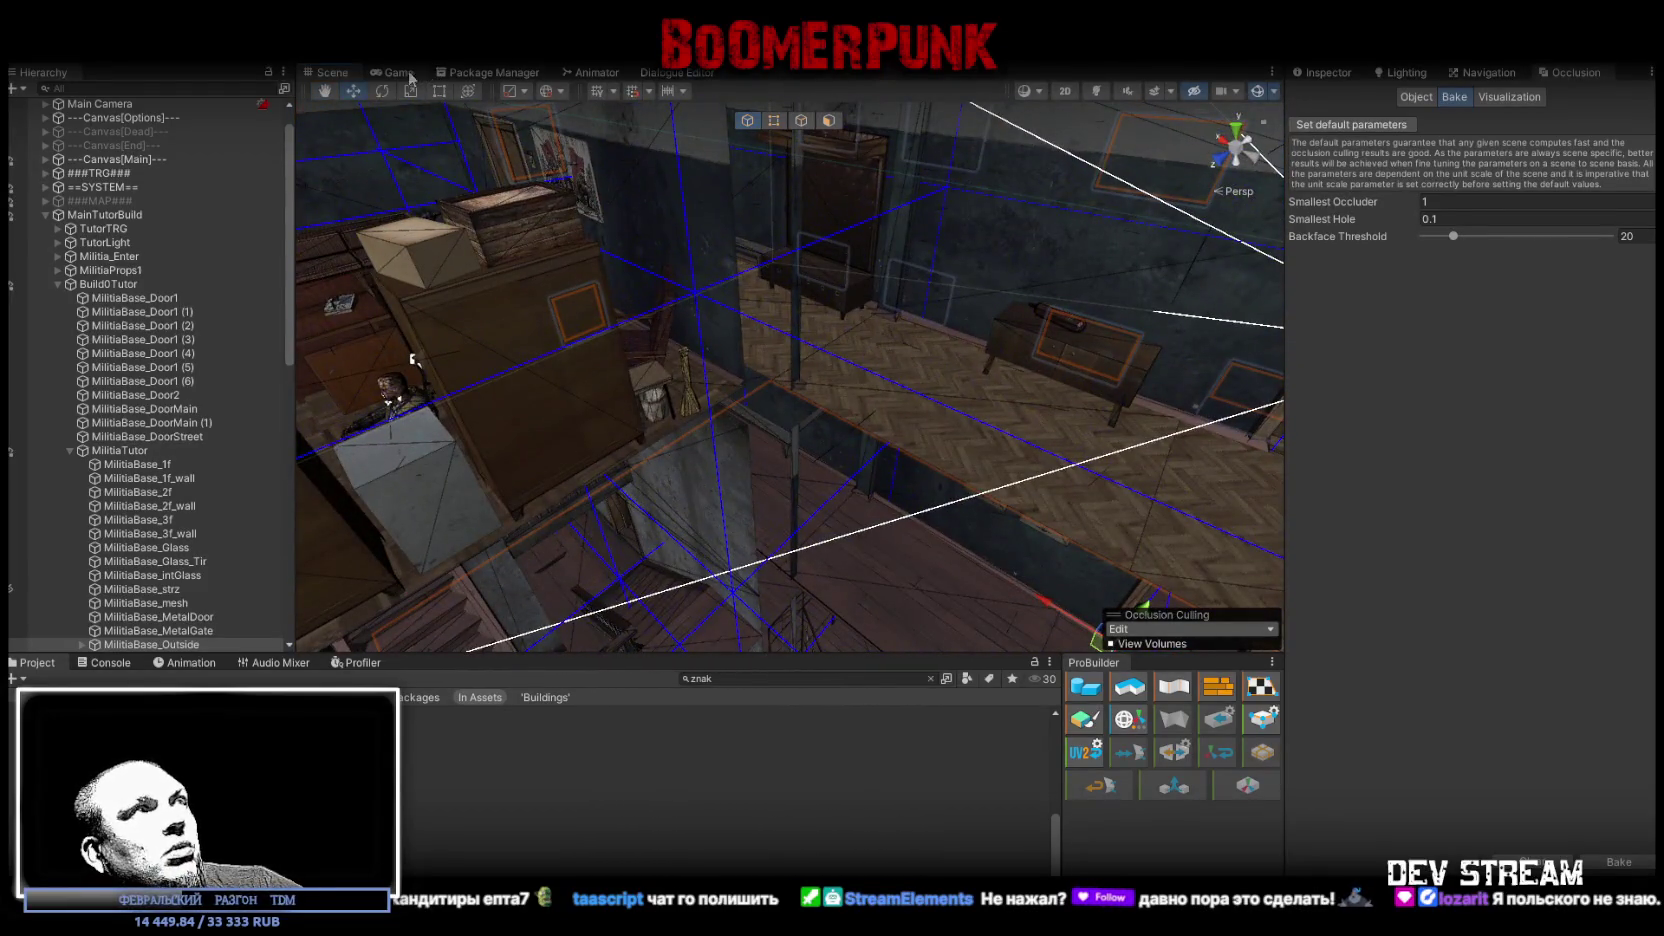
Step: Collapse MainTutorBuild, select and frame the Player, then enter Play mode with Ctrl+P
click(410, 77)
key(f)
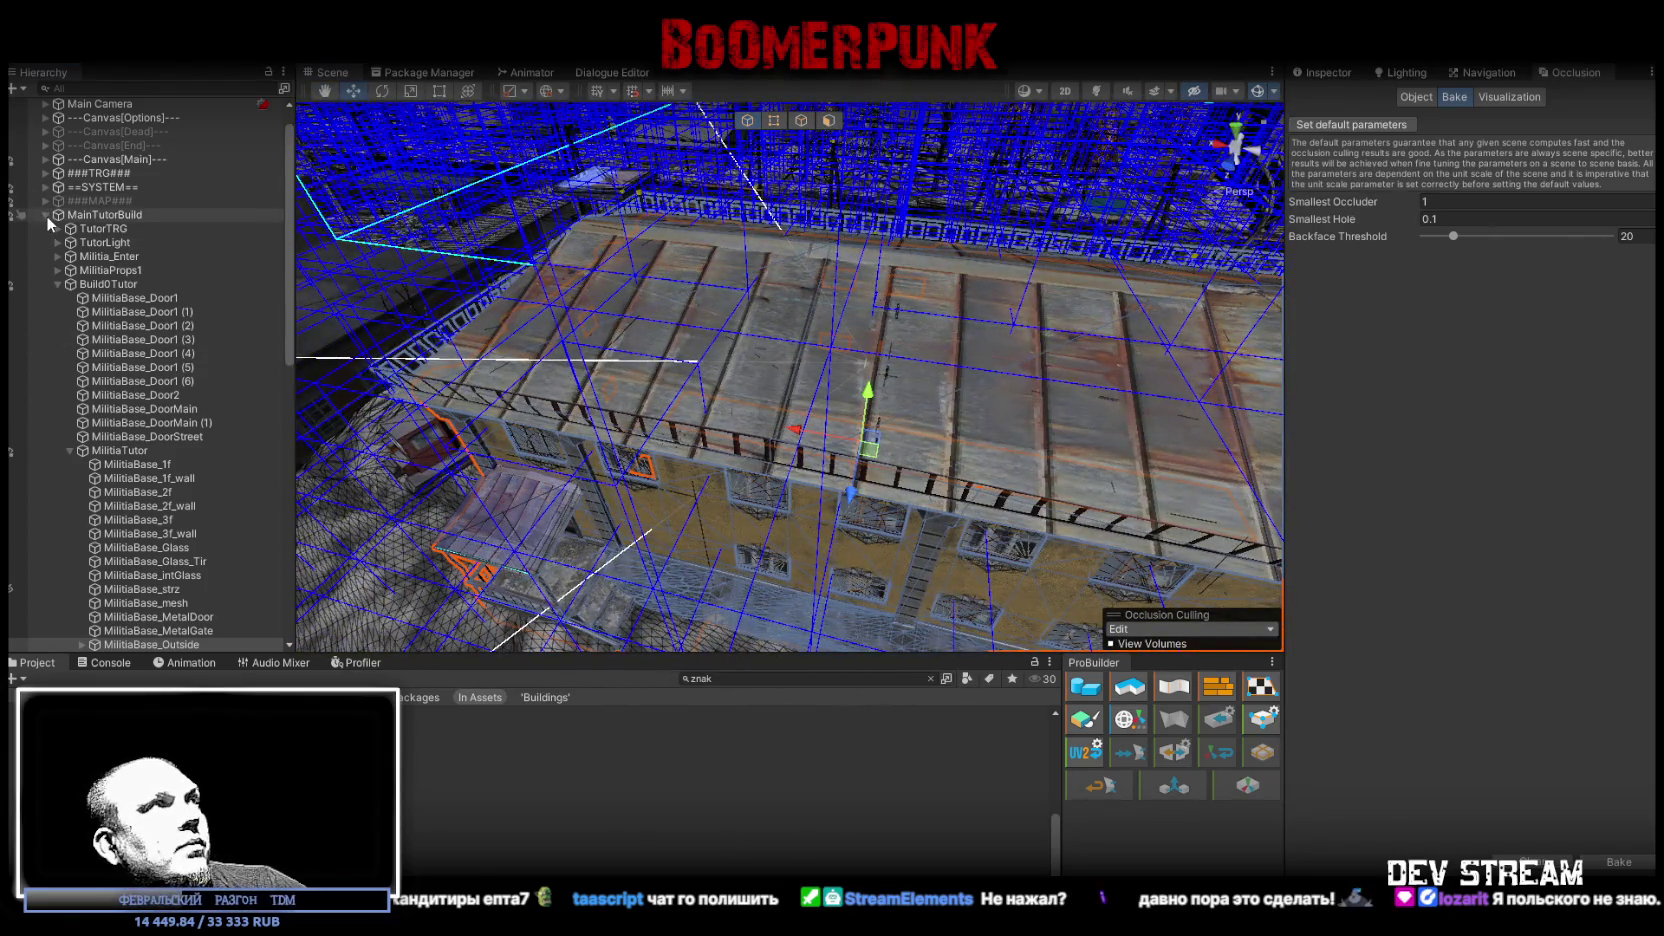
click(46, 216)
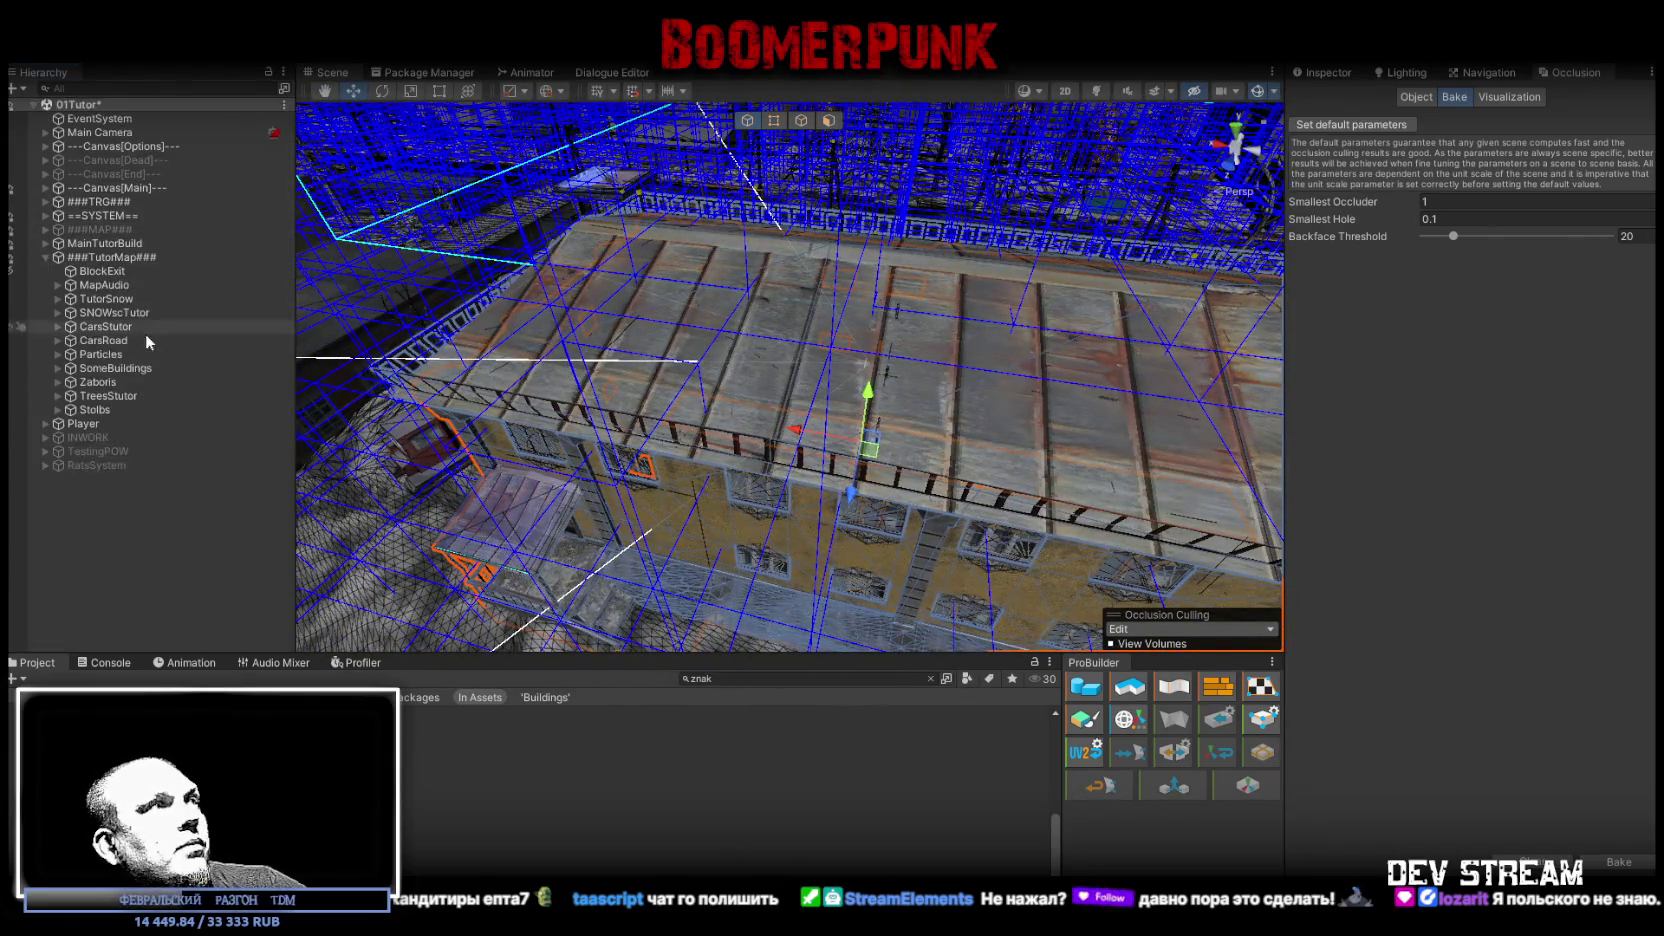
click(96, 420)
key(f)
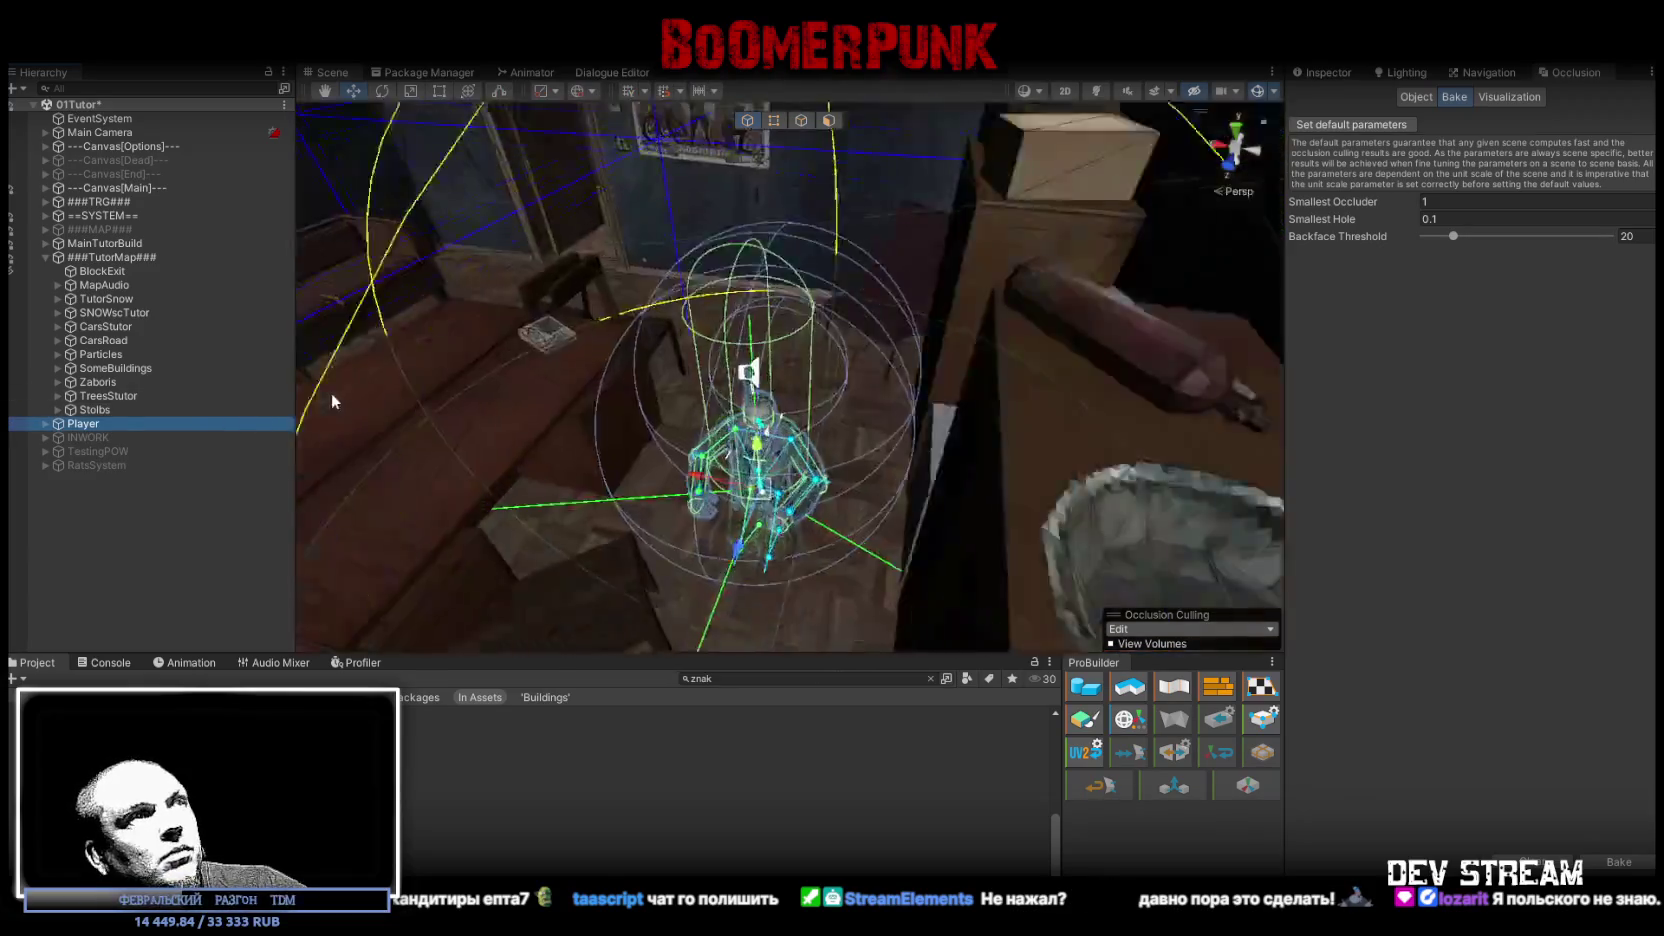
scroll(750, 524, down, 5)
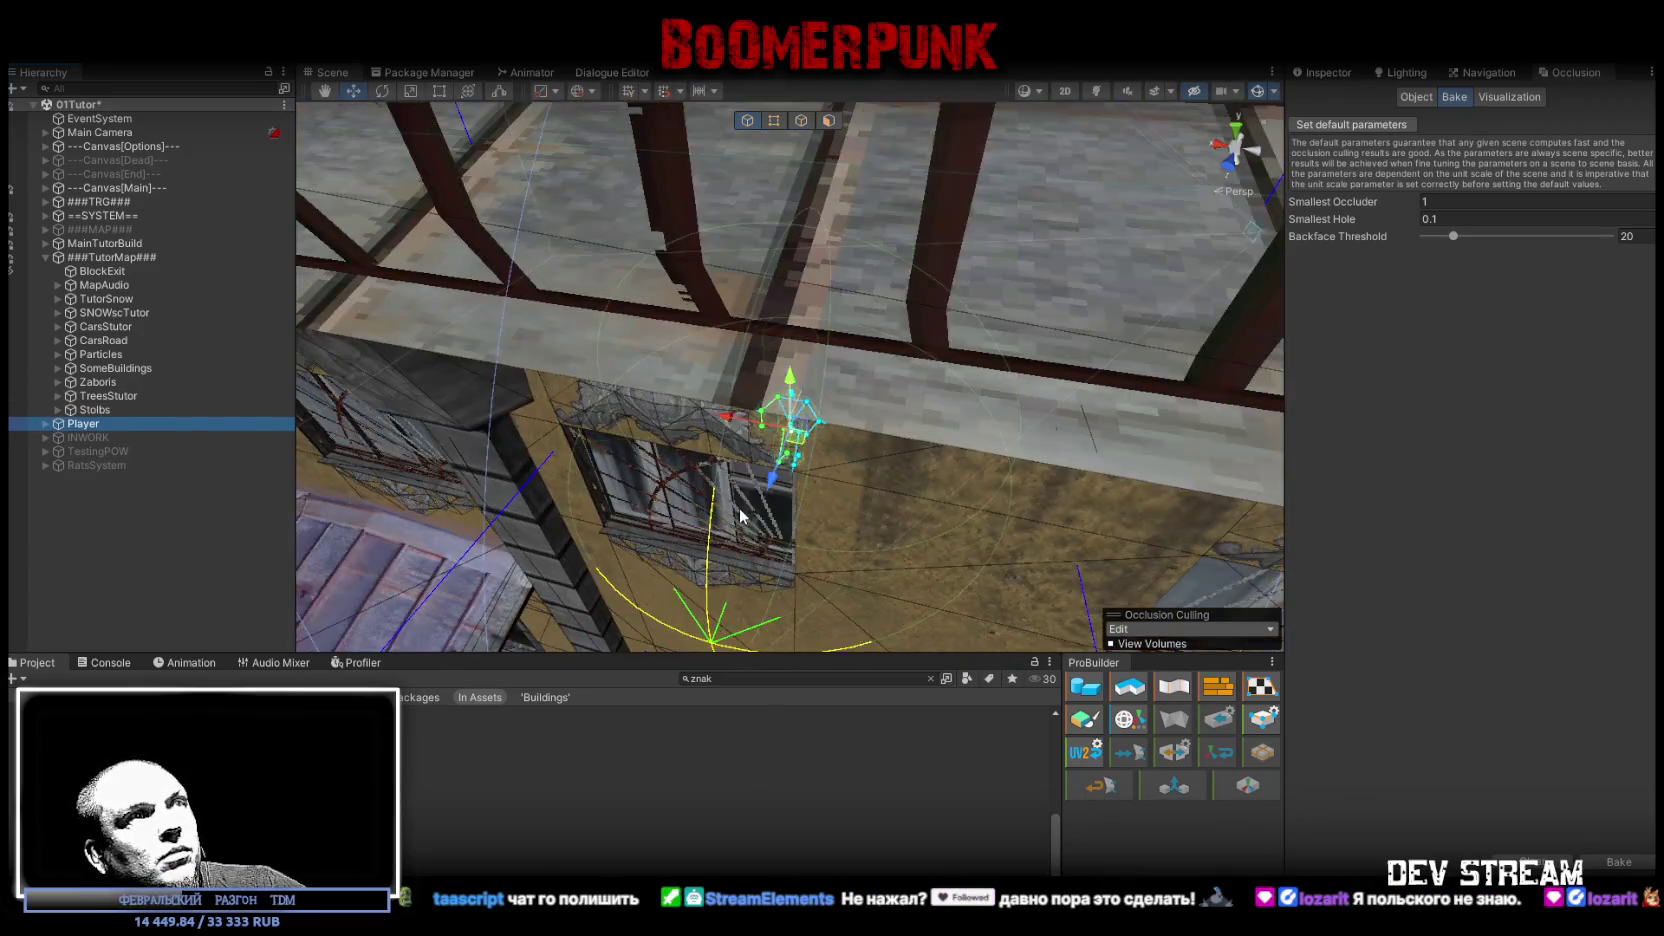
drag(738, 507, 997, 873)
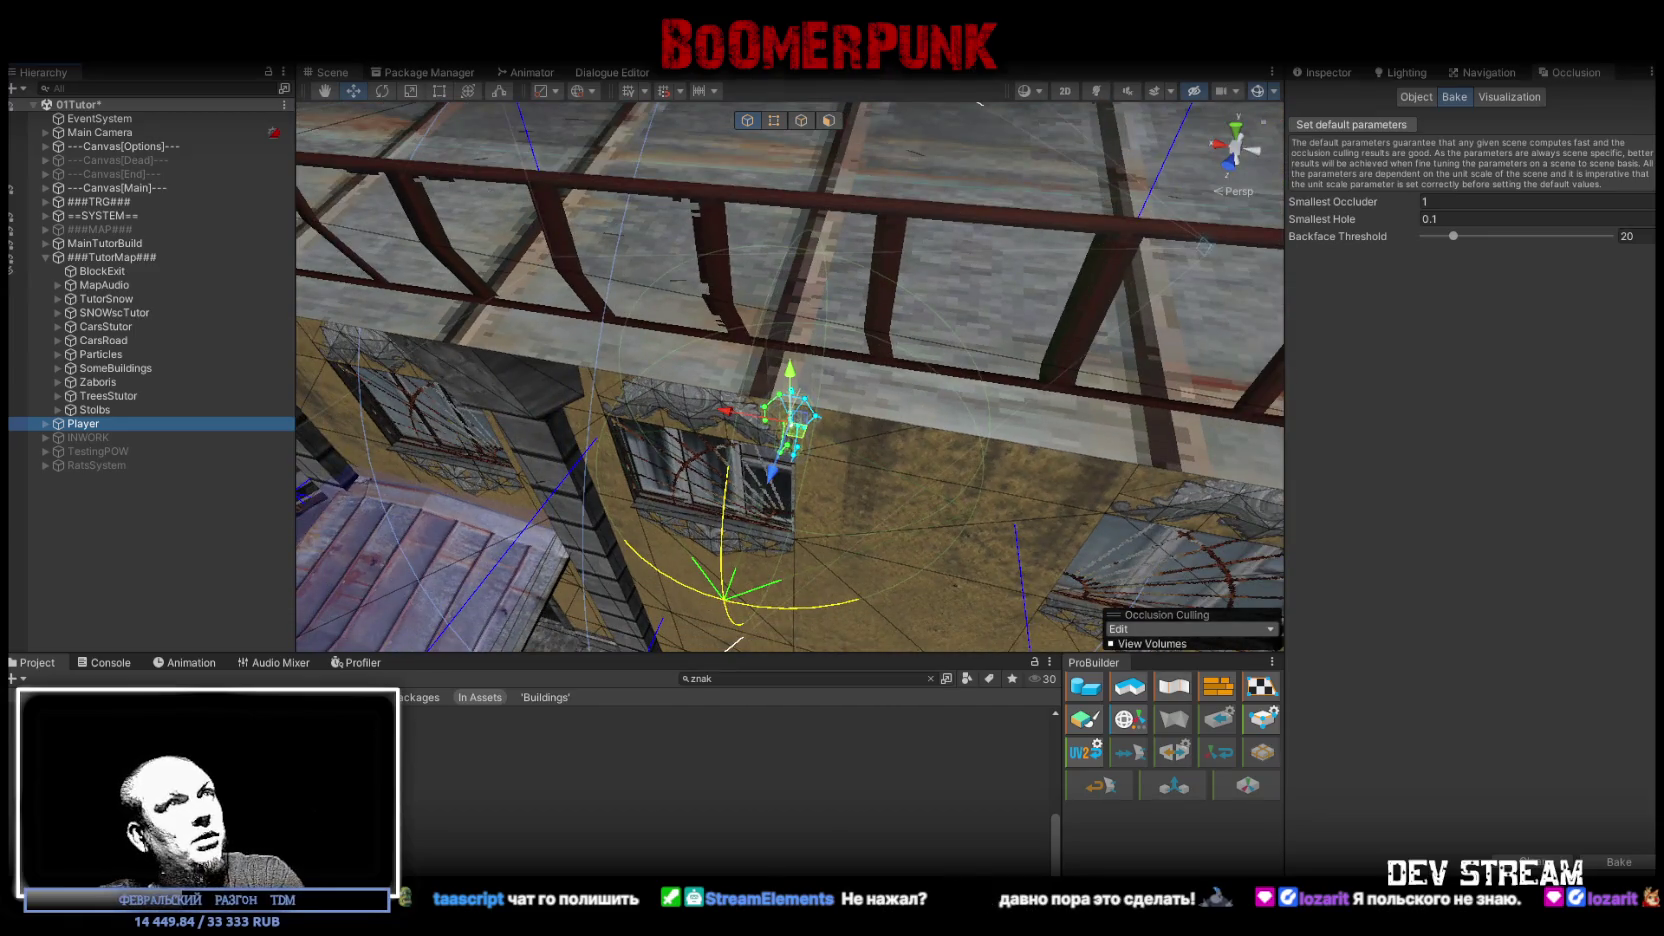
key(ctrl+p)
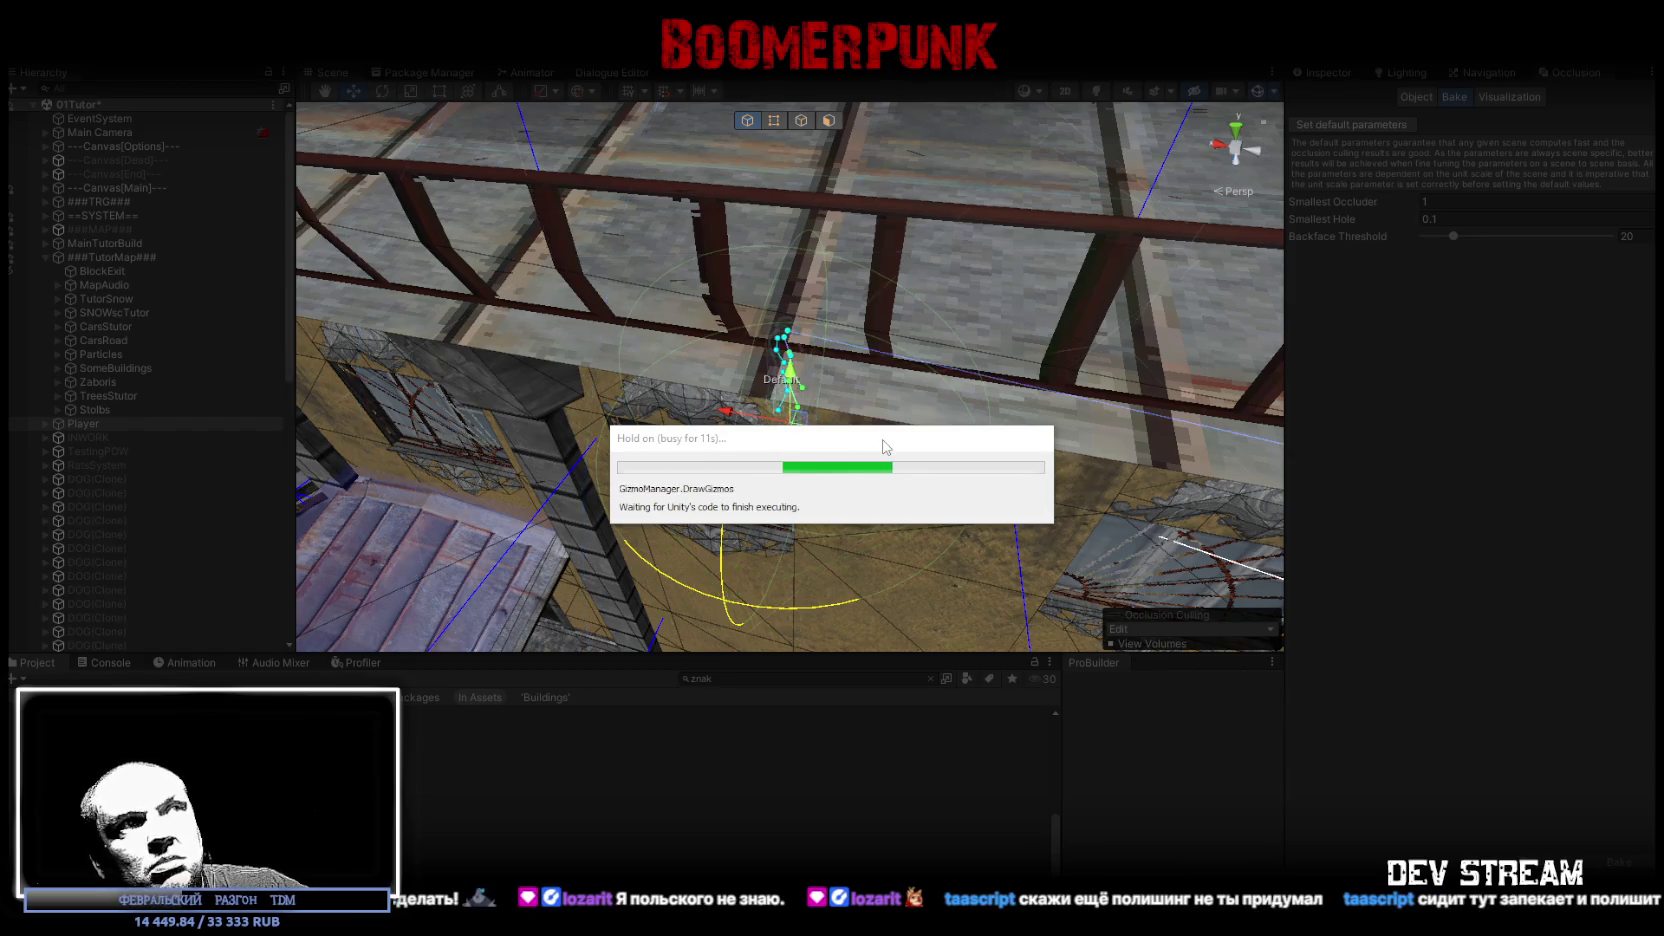
Step: Turn on Occlusion Visualization and orbit around the building's gable end toward the visibility lines
drag(864, 432, 1200, 370)
click(1504, 94)
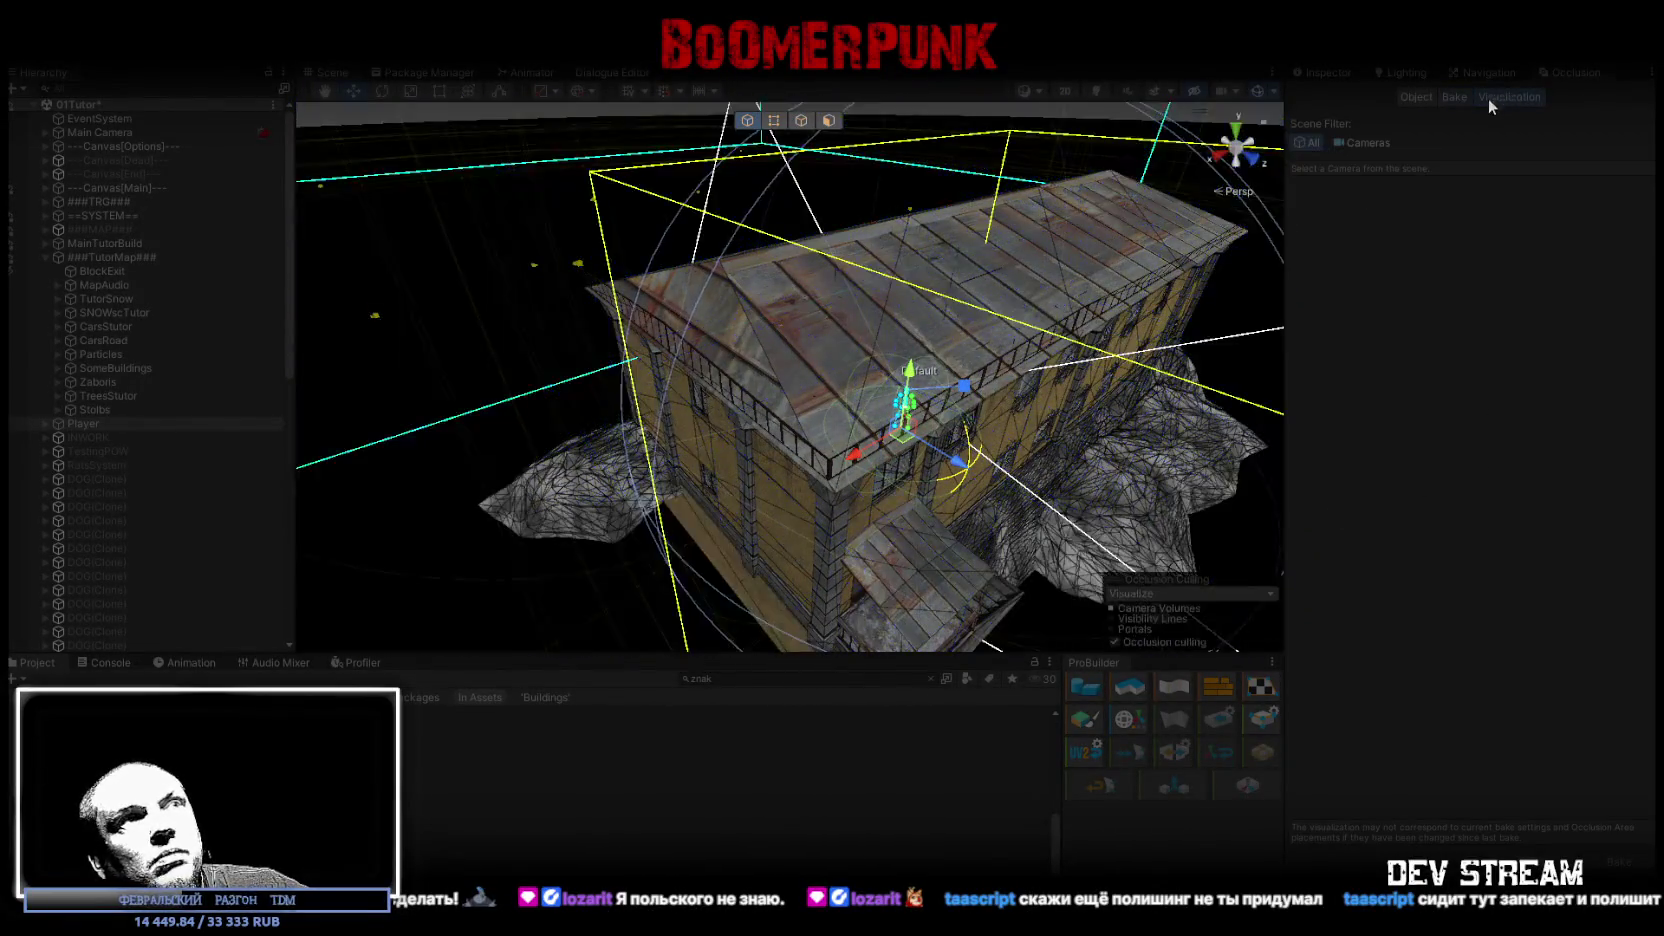
mouse_move(1062, 490)
mouse_down()
mouse_move(1106, 408)
mouse_move(1150, 630)
mouse_up()
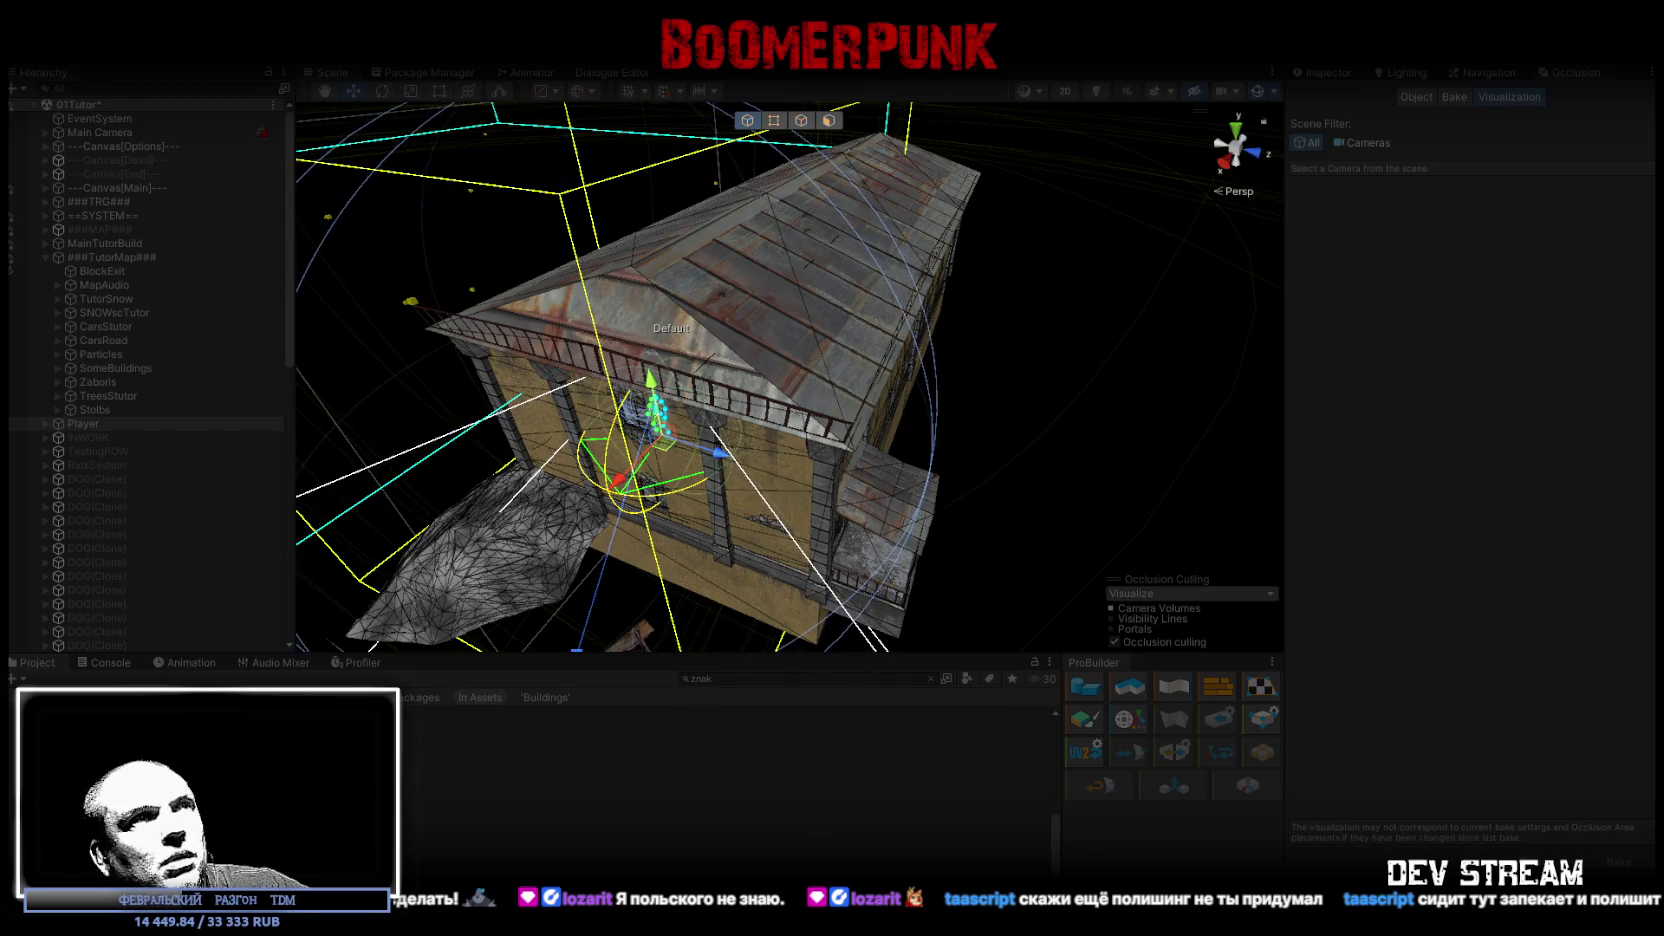
mouse_move(962, 346)
mouse_down()
mouse_move(292, 223)
mouse_move(397, 371)
mouse_move(605, 345)
mouse_move(978, 355)
mouse_up()
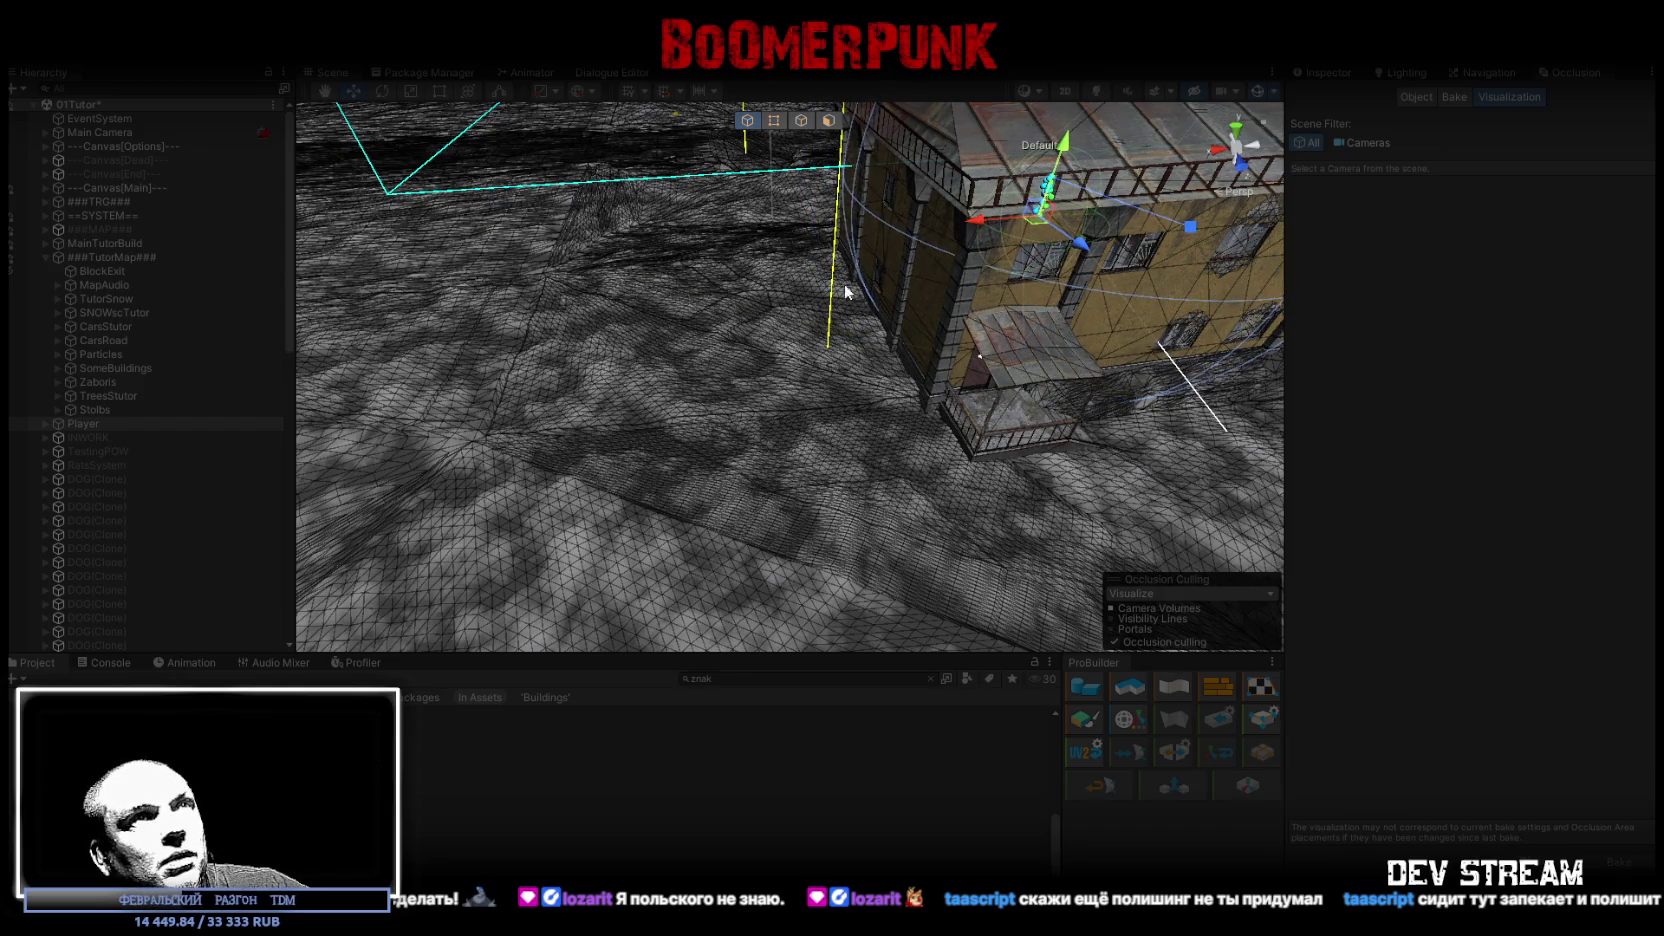
Step: Frame the player and orbit around it inside the building, swinging down toward the corridor
key(f)
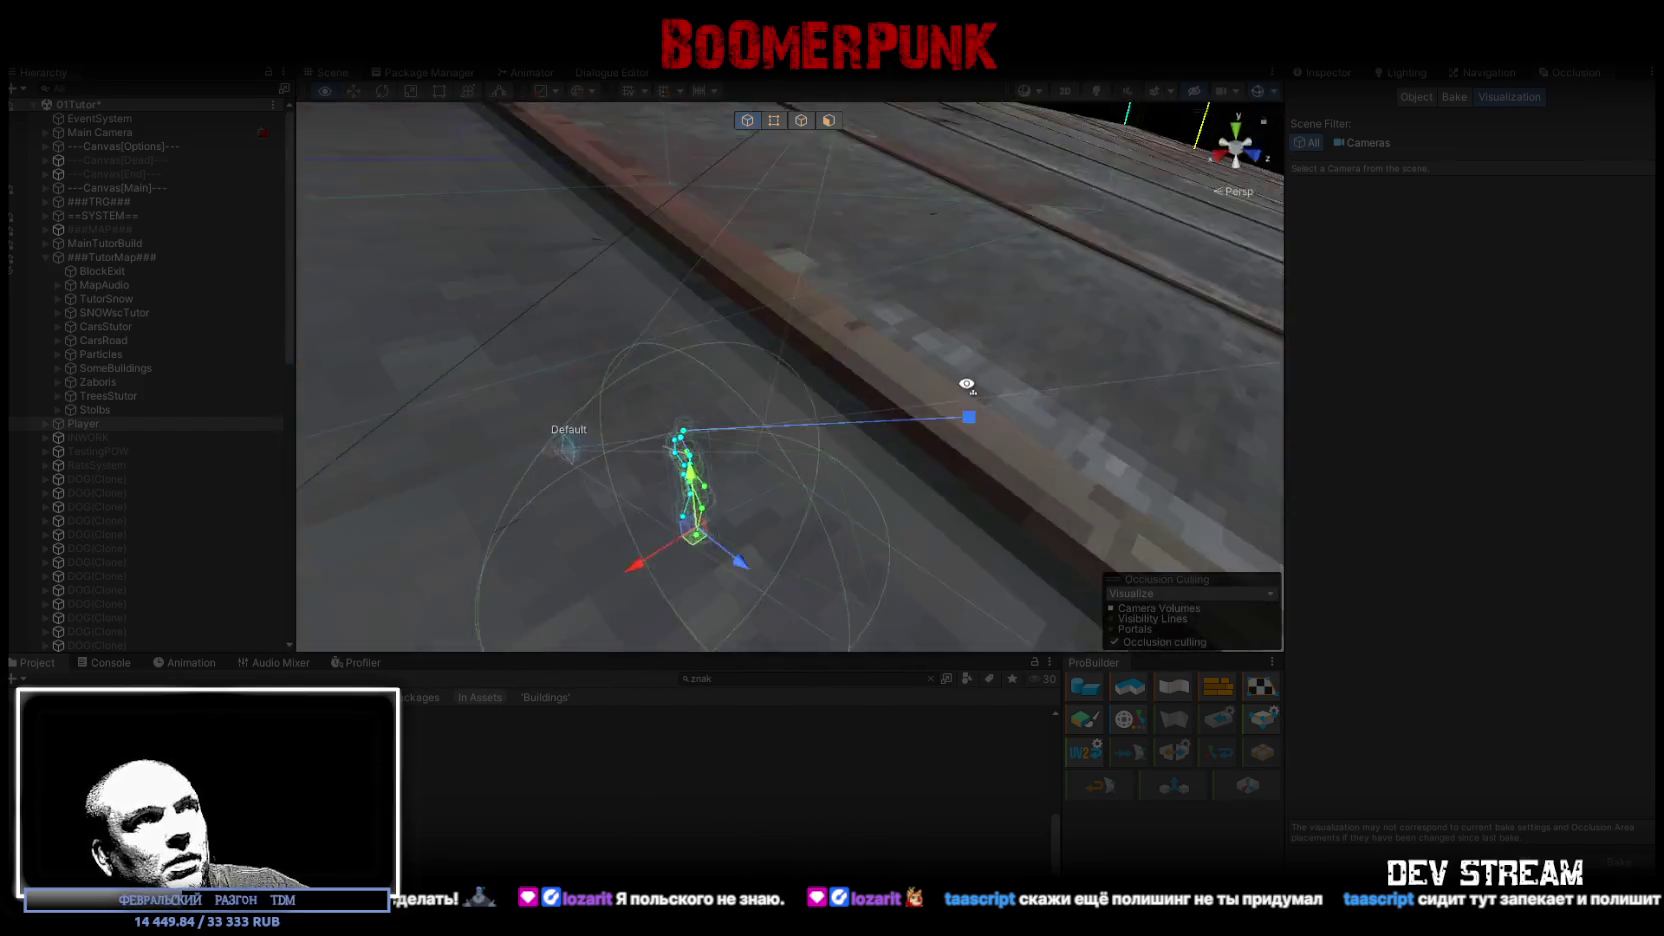
mouse_move(1073, 409)
mouse_down()
mouse_move(966, 420)
mouse_move(914, 449)
mouse_move(926, 425)
mouse_move(952, 430)
mouse_up()
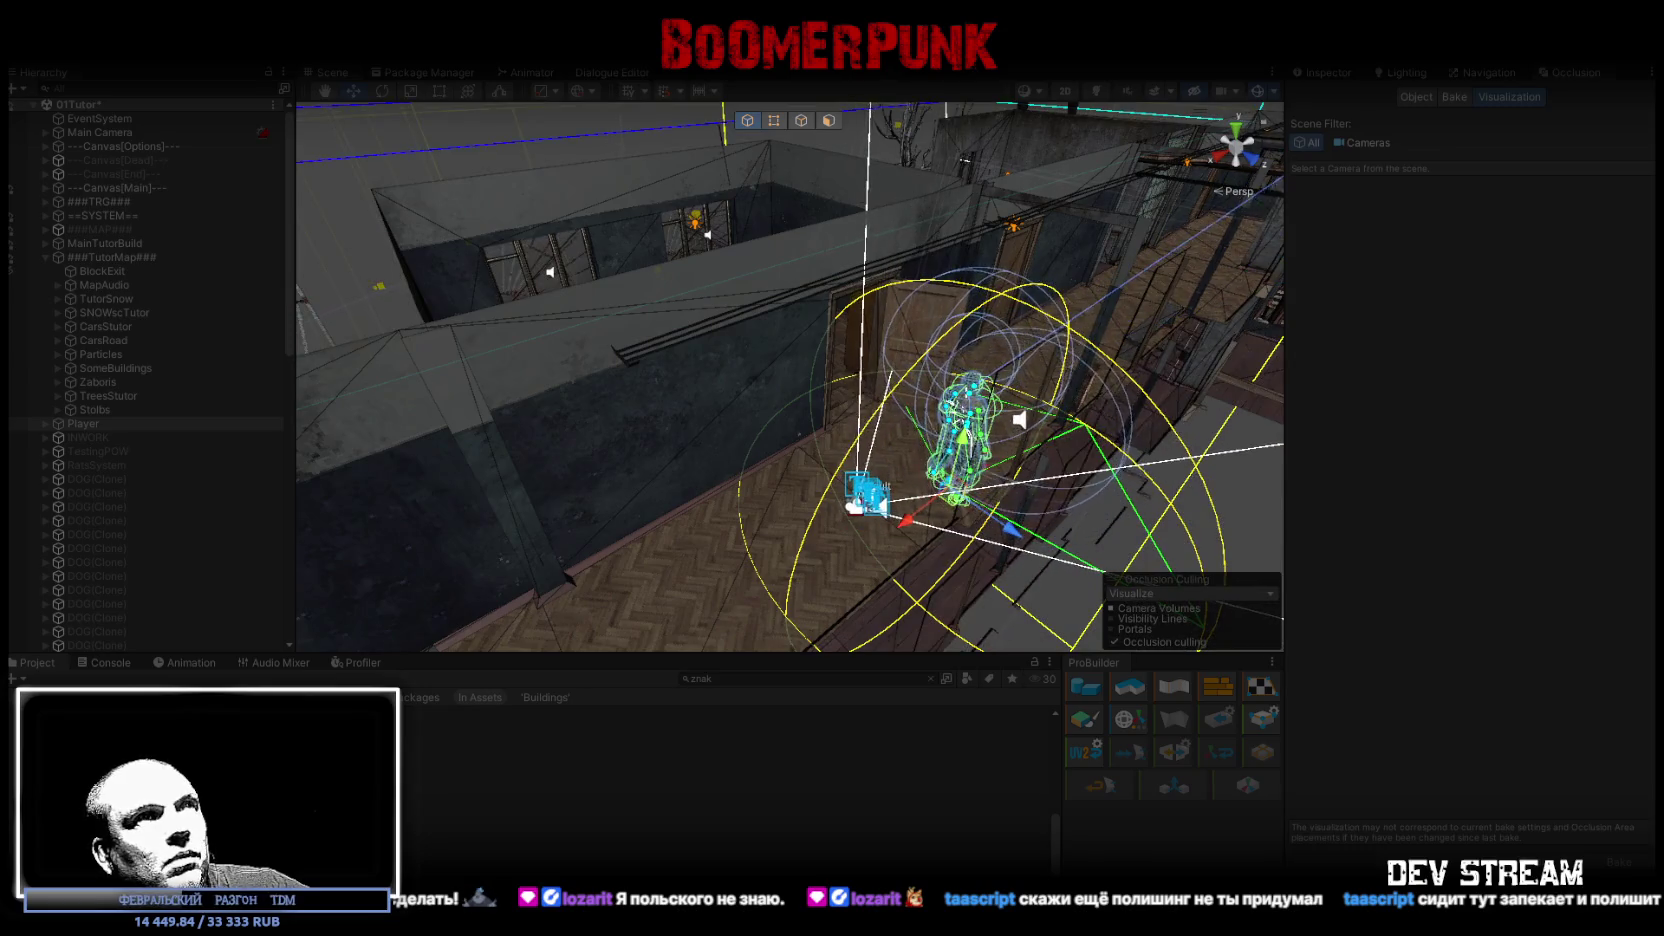
mouse_move(760, 447)
alt+mouse_down()
mouse_move(865, 371)
mouse_move(1031, 401)
mouse_move(1074, 432)
alt+mouse_up()
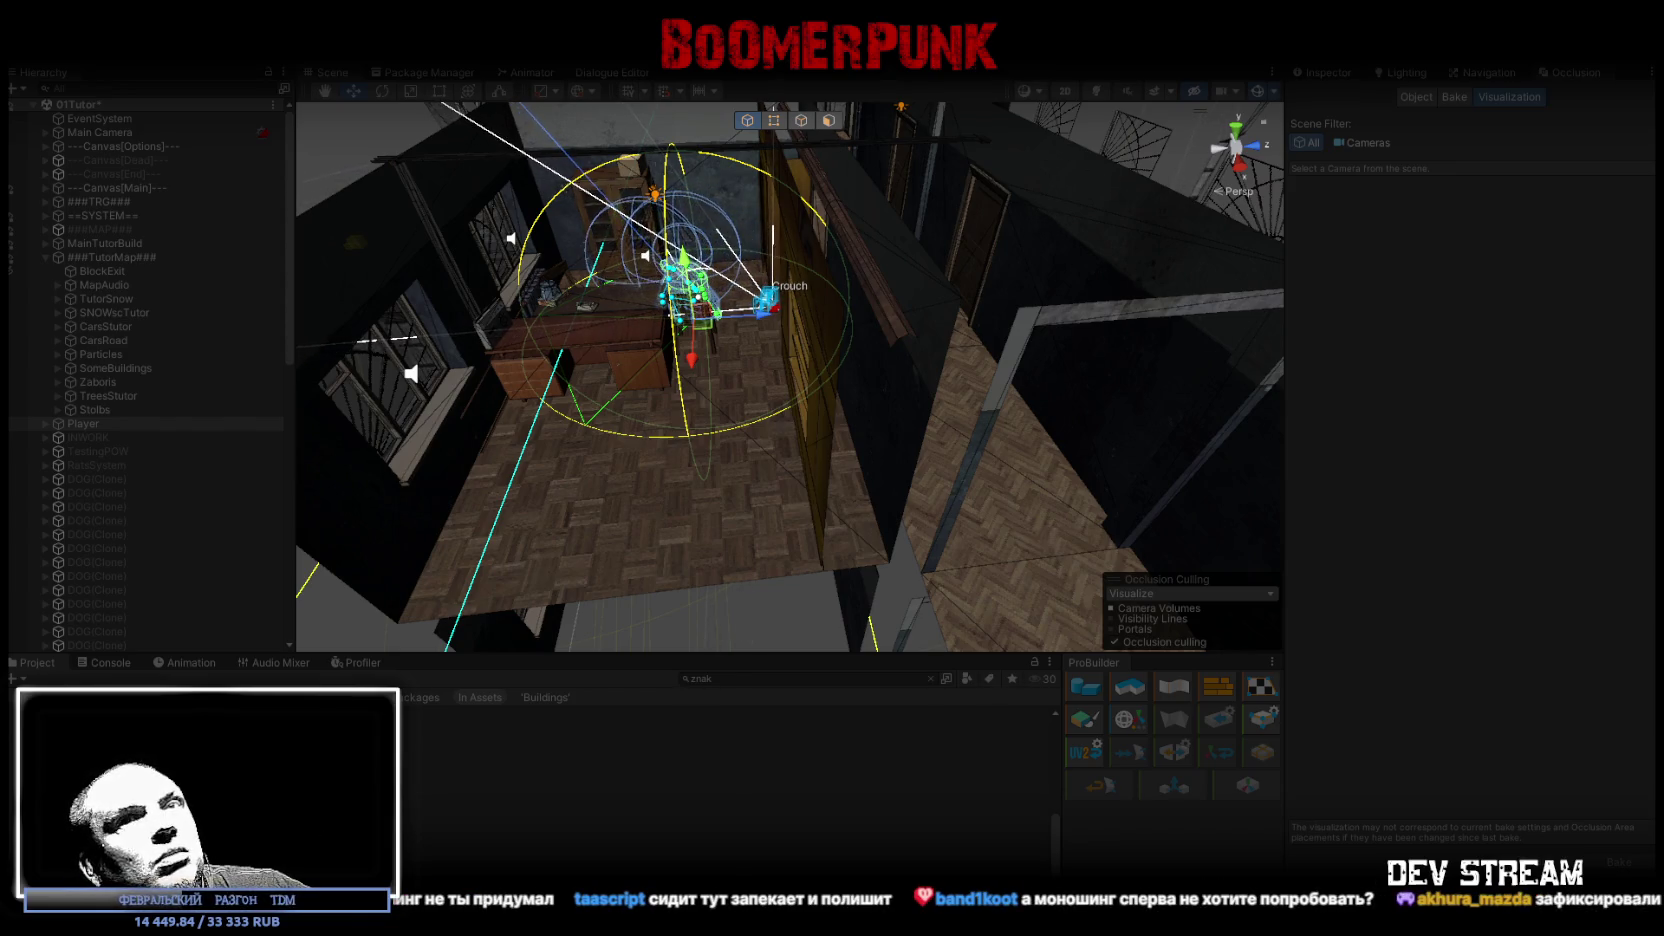
Step: Exit Play mode and show the occlusion Bake settings (Smallest Hole 0.1, Backface Threshold 100)
key(ctrl+p)
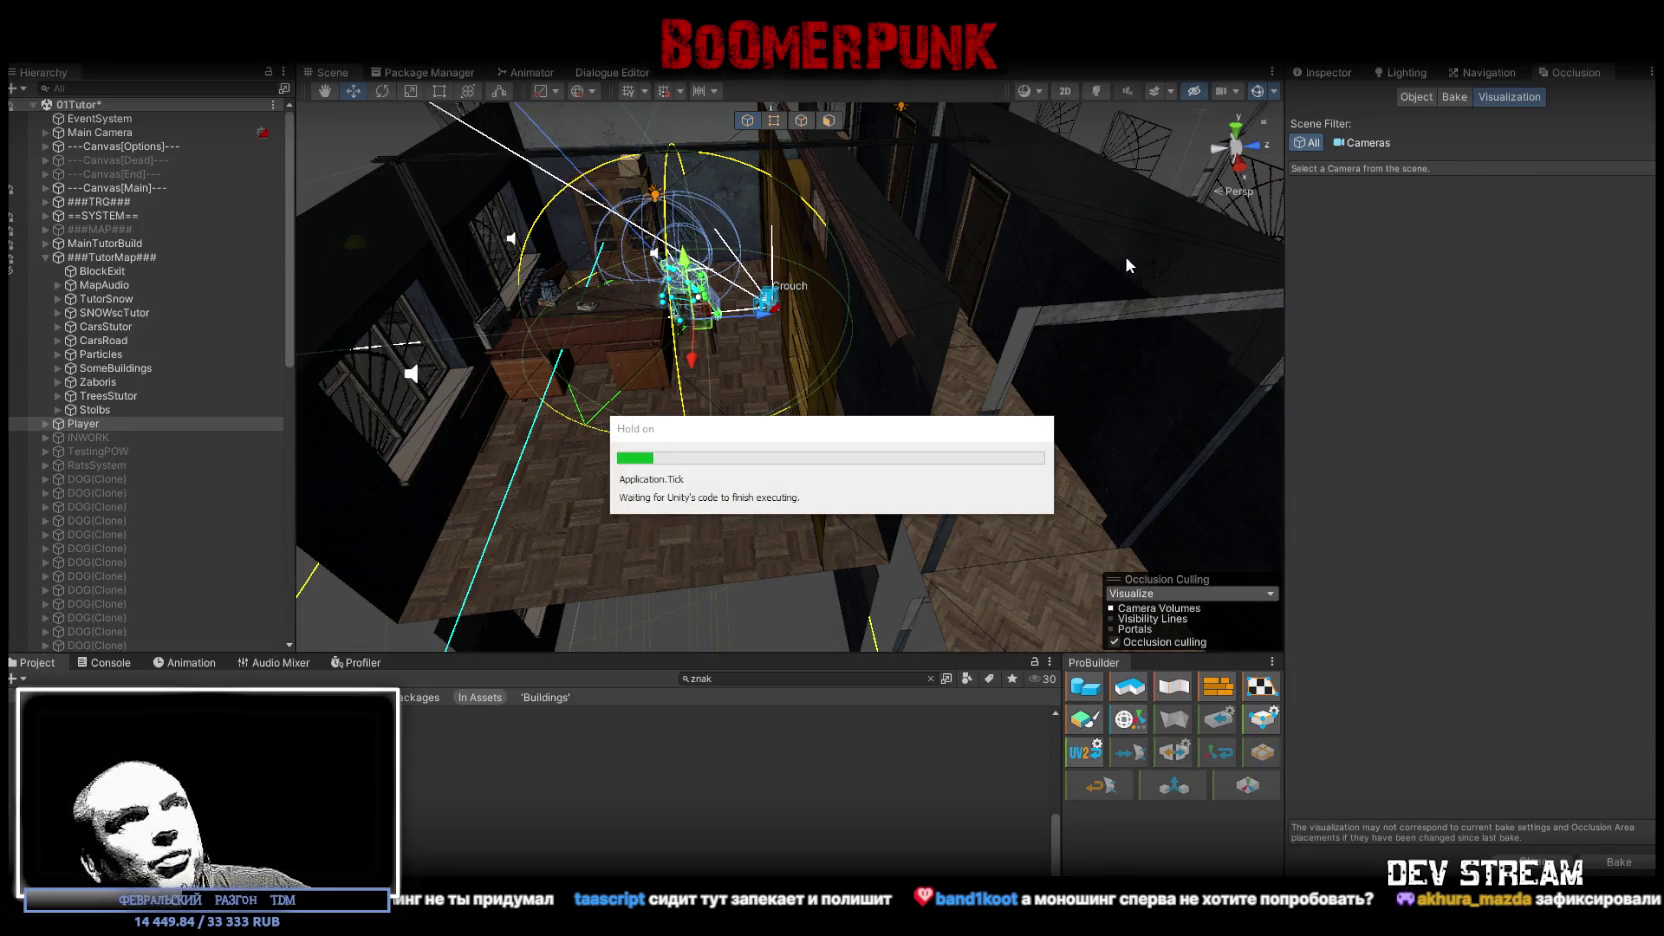
click(1452, 97)
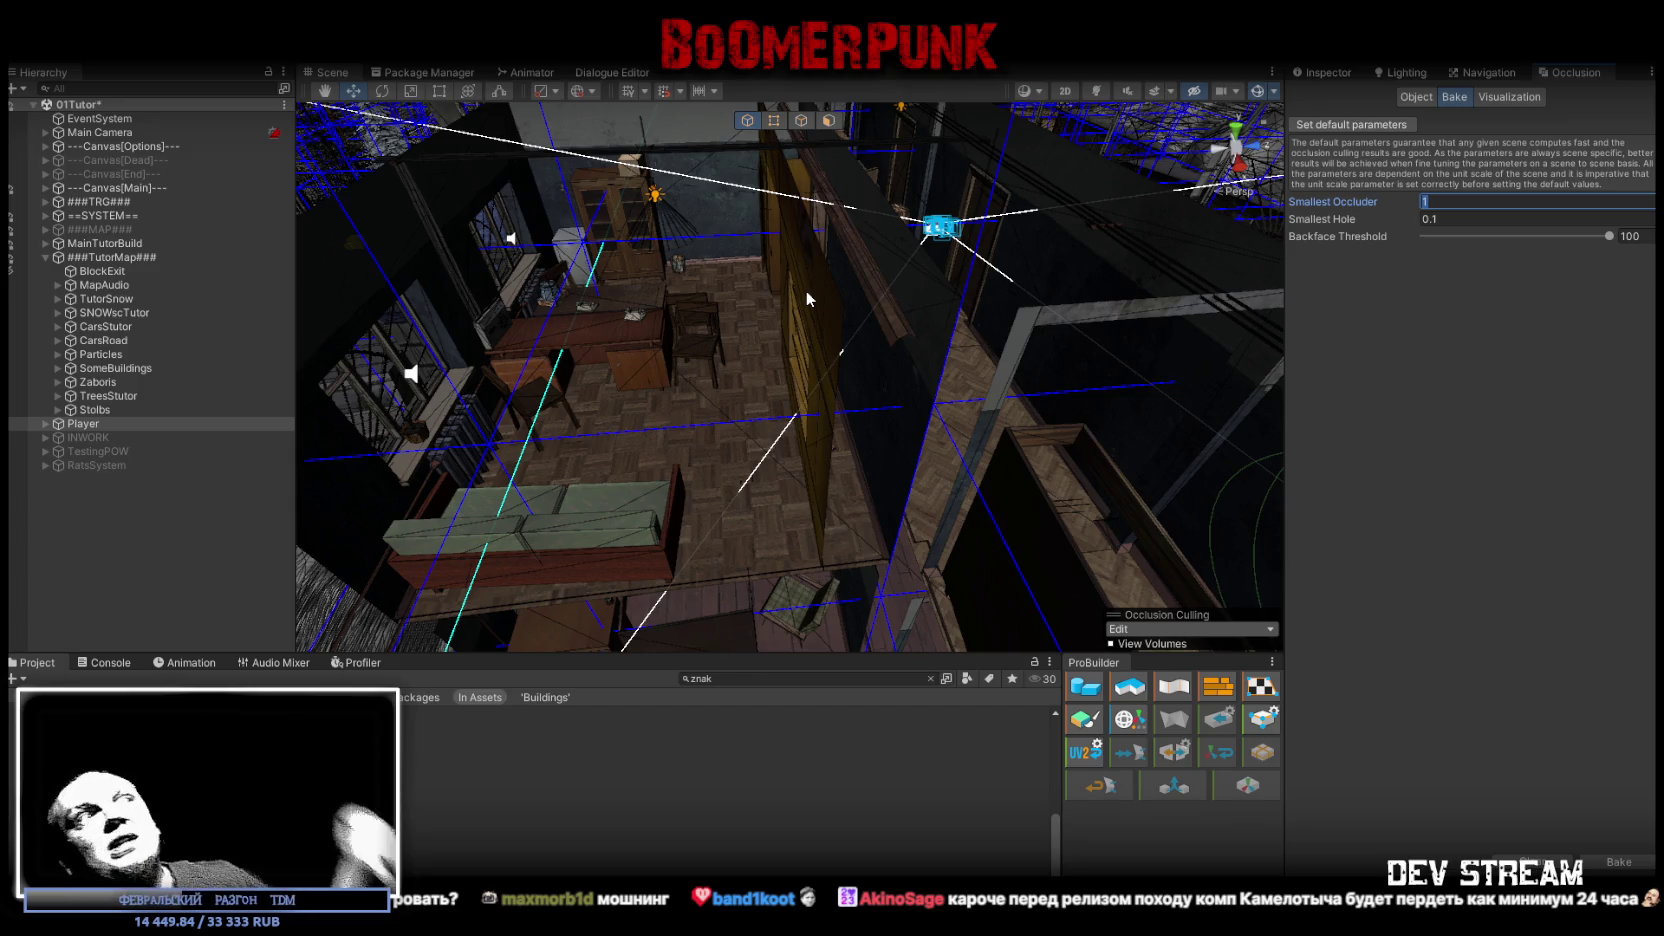
Step: Orbit the Scene view up and back for a wide look over the building's occlusion volumes
mouse_move(521, 300)
mouse_down()
mouse_move(717, 281)
mouse_move(695, 369)
mouse_move(650, 360)
mouse_move(825, 371)
mouse_move(695, 331)
mouse_up()
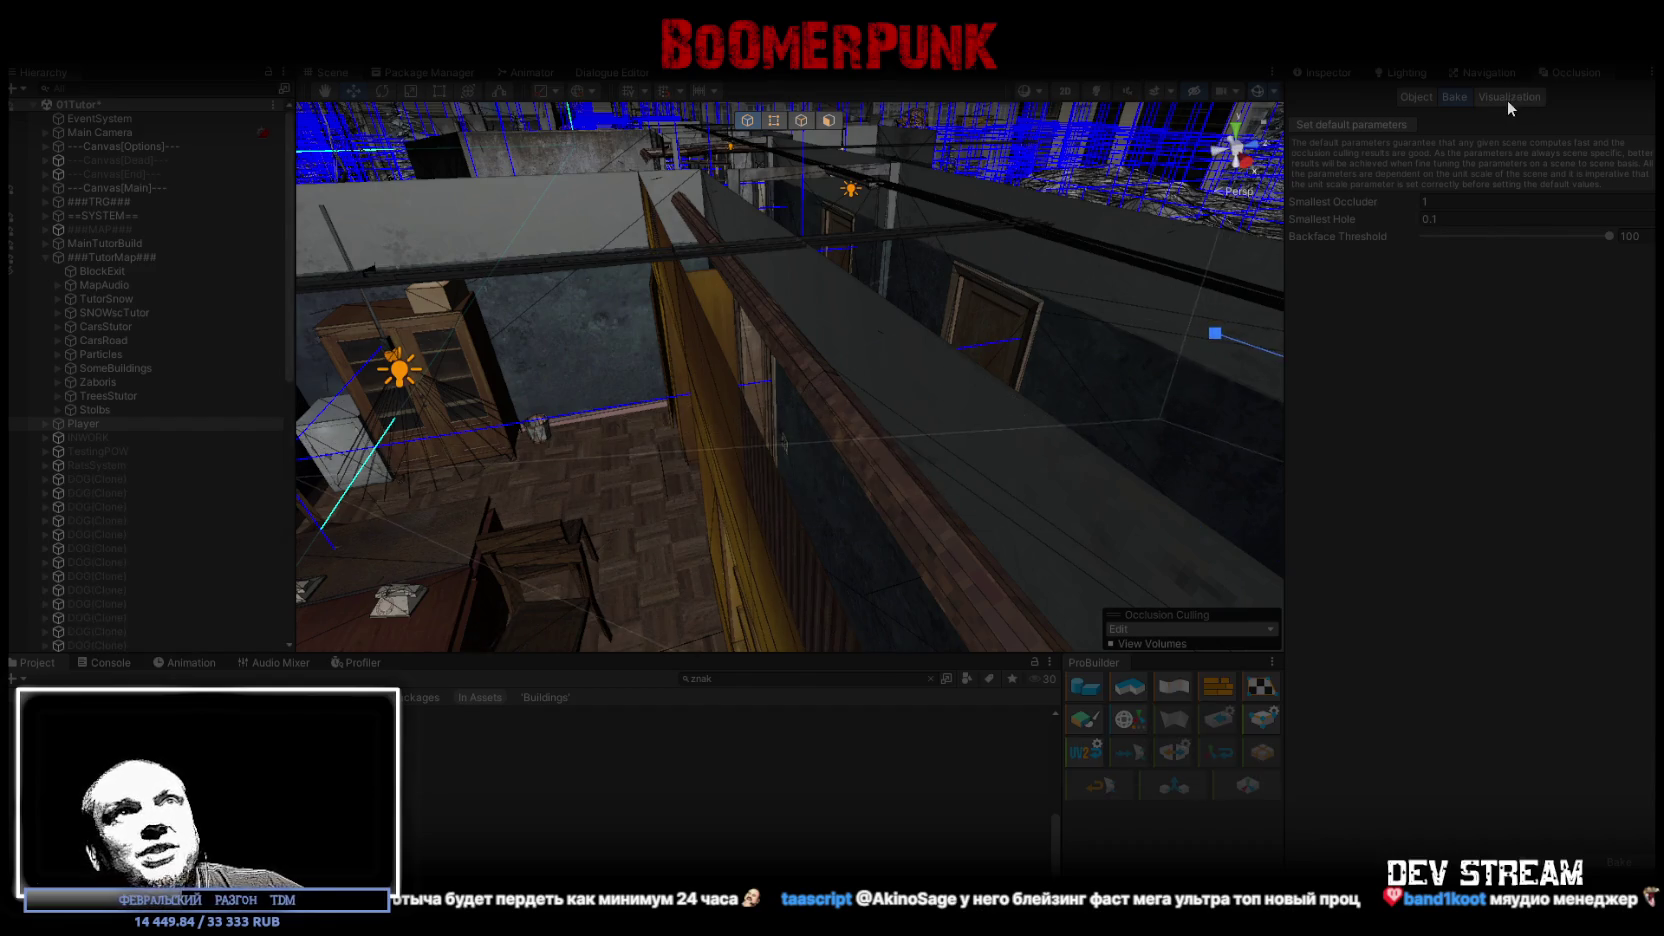
Step: Switch back to Occlusion Visualization, orbit near the player, and enter Play mode with stats showing
click(1507, 100)
mouse_move(1050, 248)
mouse_down()
mouse_move(1055, 383)
mouse_move(915, 428)
mouse_move(873, 427)
mouse_move(892, 255)
mouse_move(800, 272)
mouse_move(750, 330)
mouse_move(688, 341)
mouse_up()
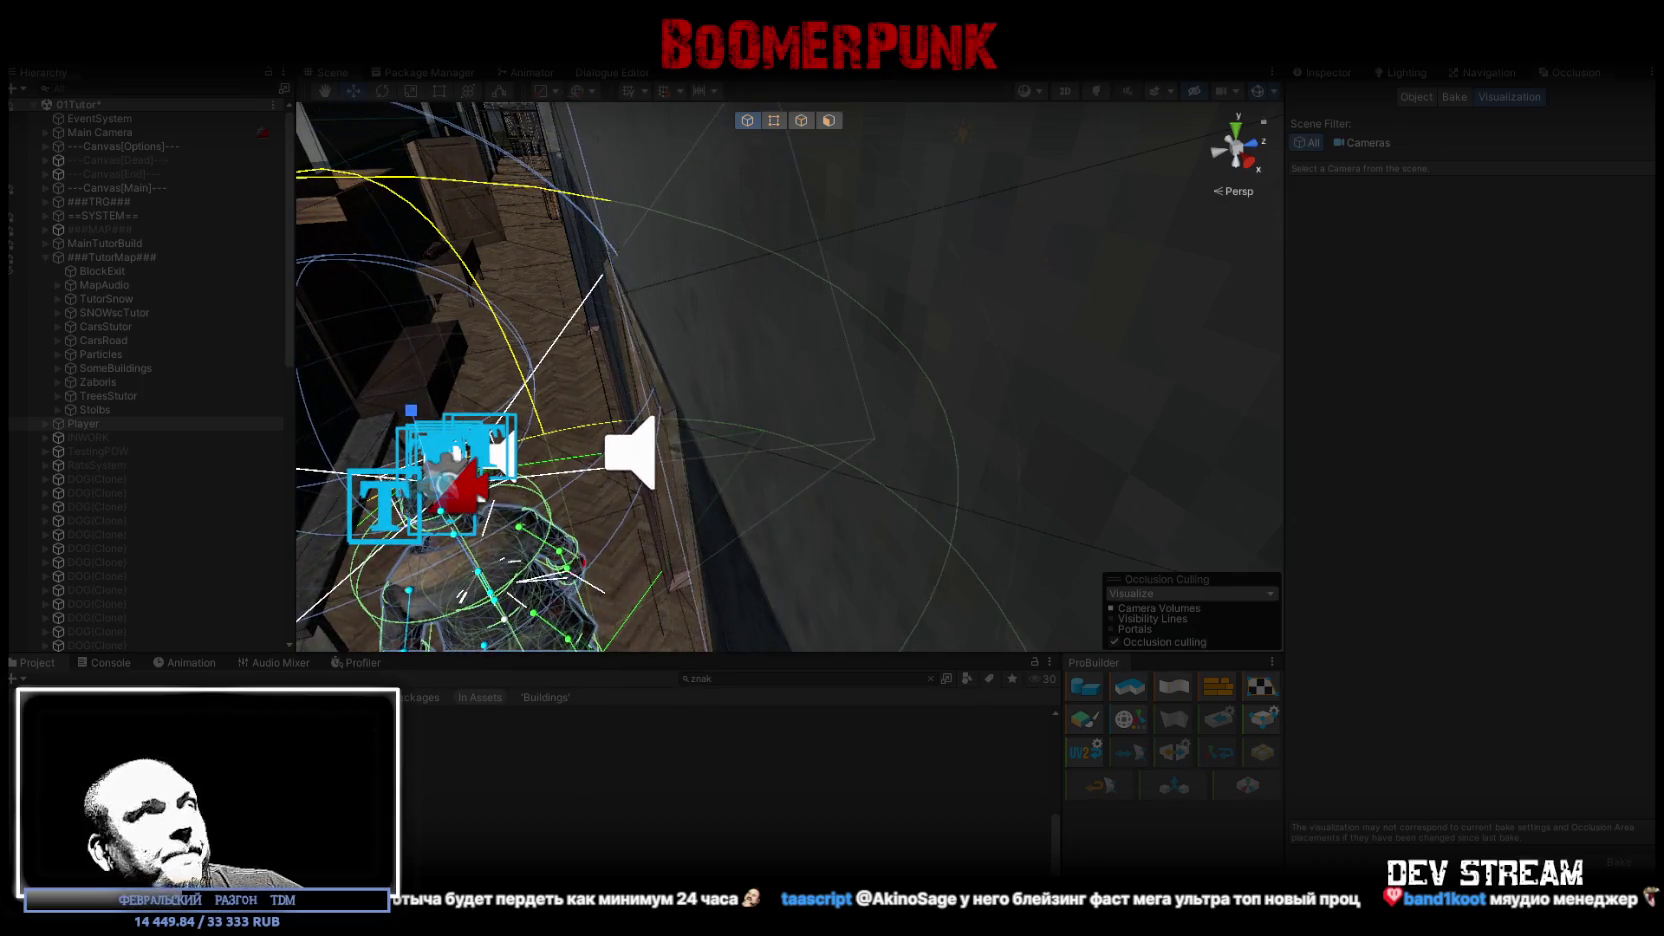
key(ctrl+p)
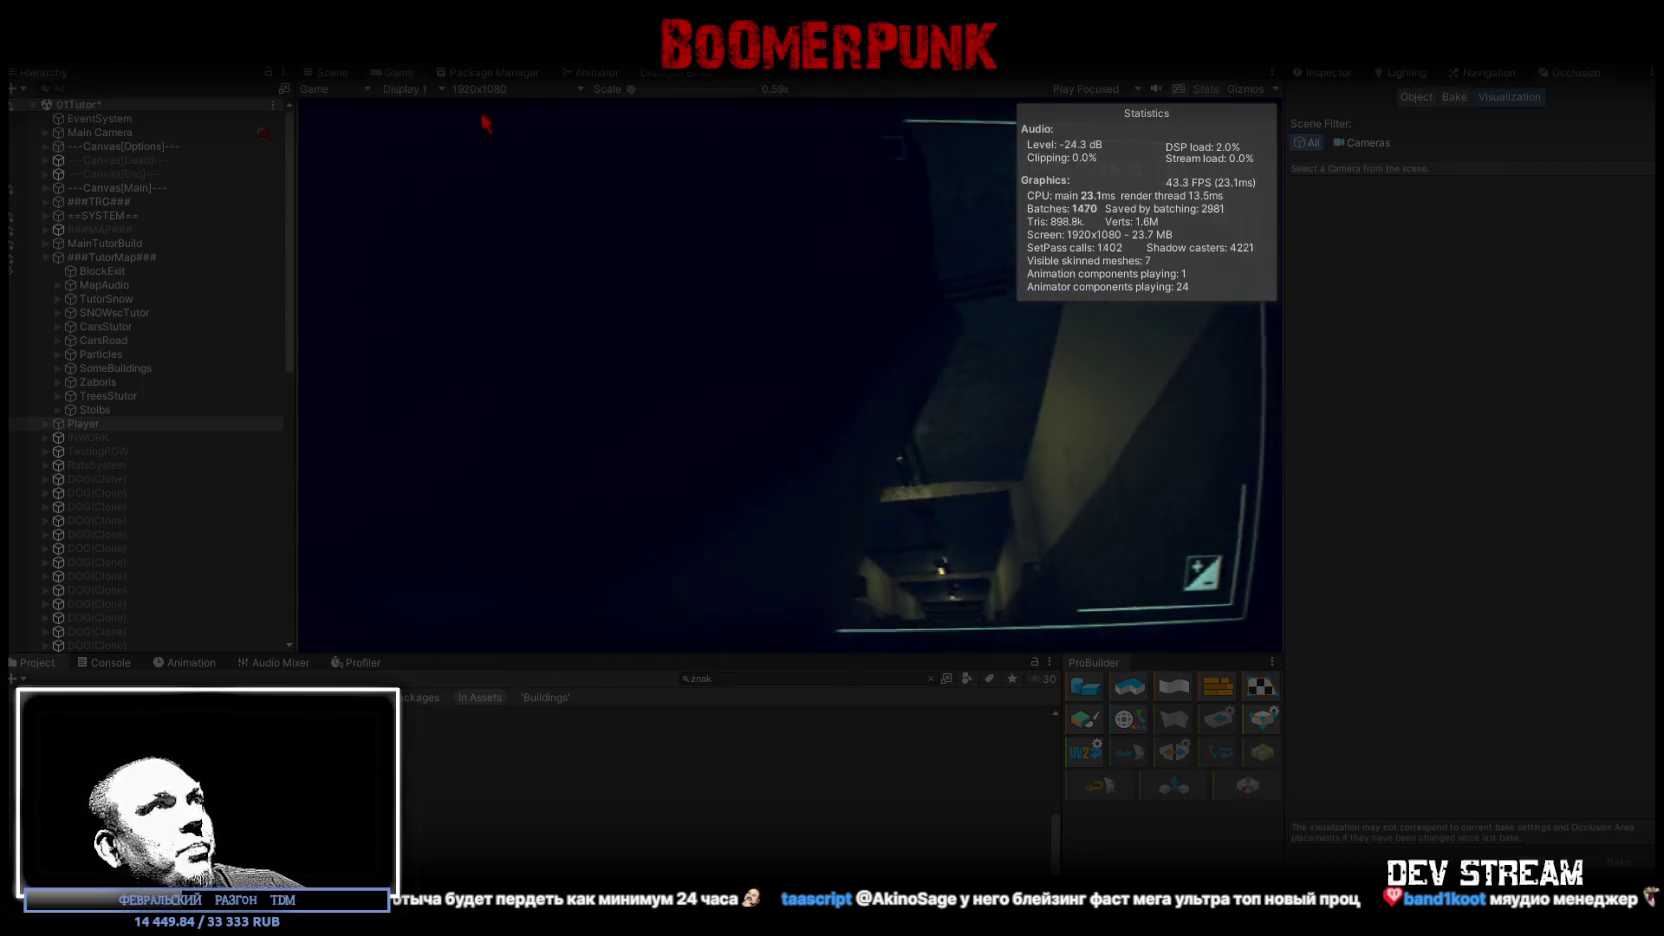
Step: Maximize the Game view, hide Stats, and walk the character down the corridor to the room's windows
double_click(393, 70)
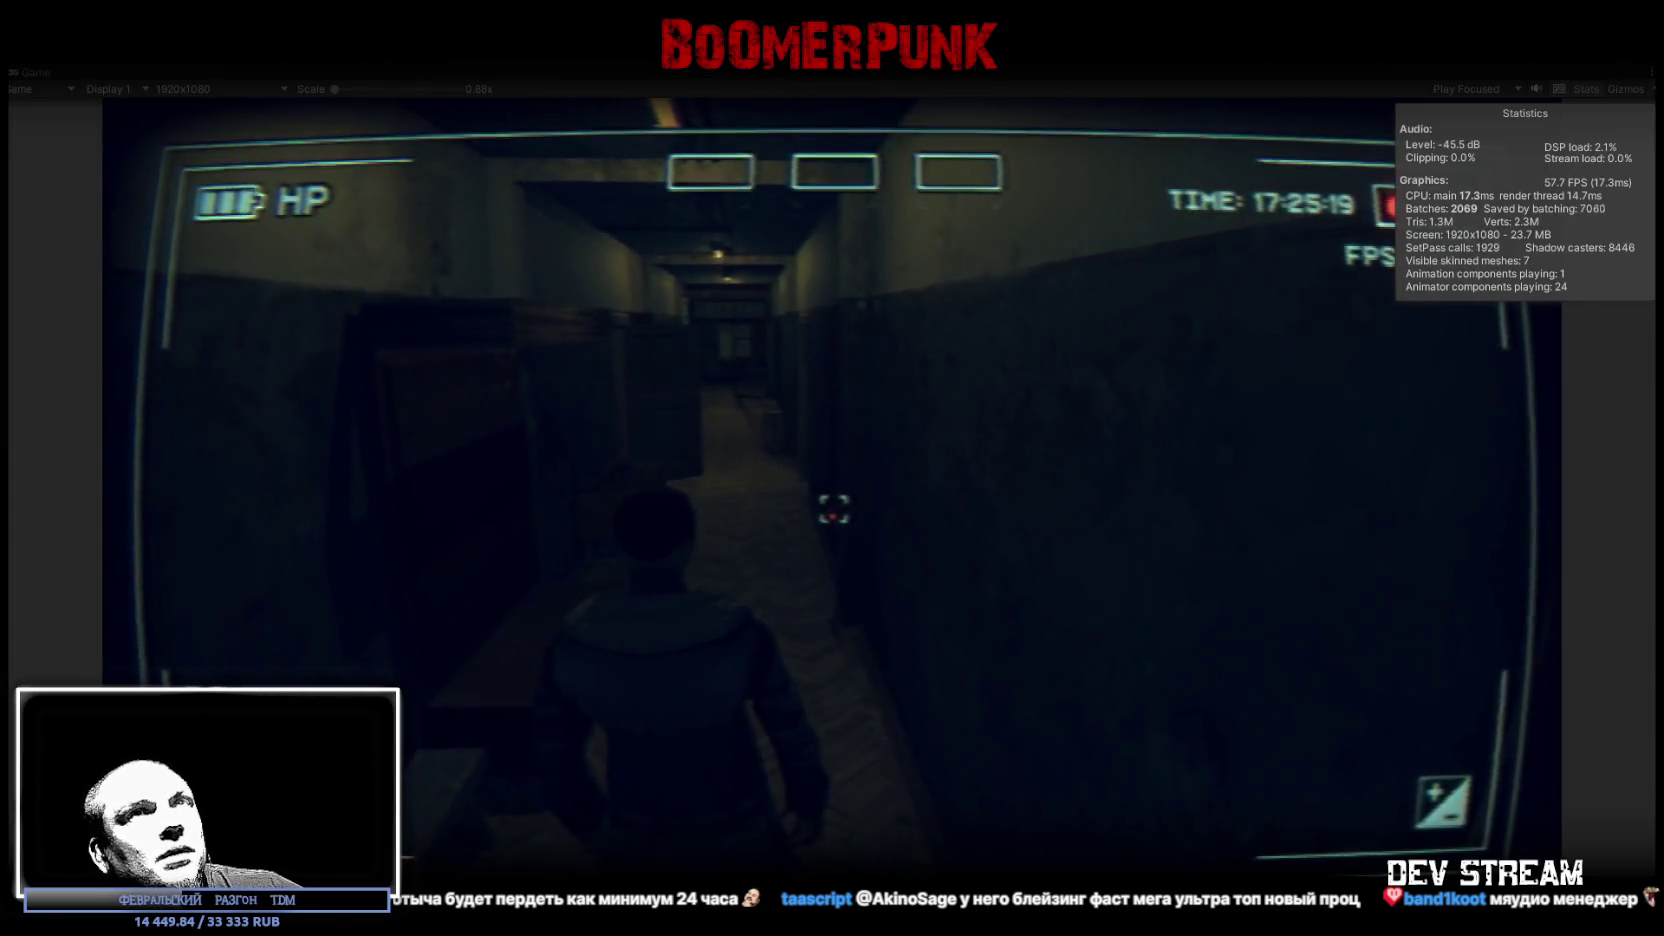
click(1585, 90)
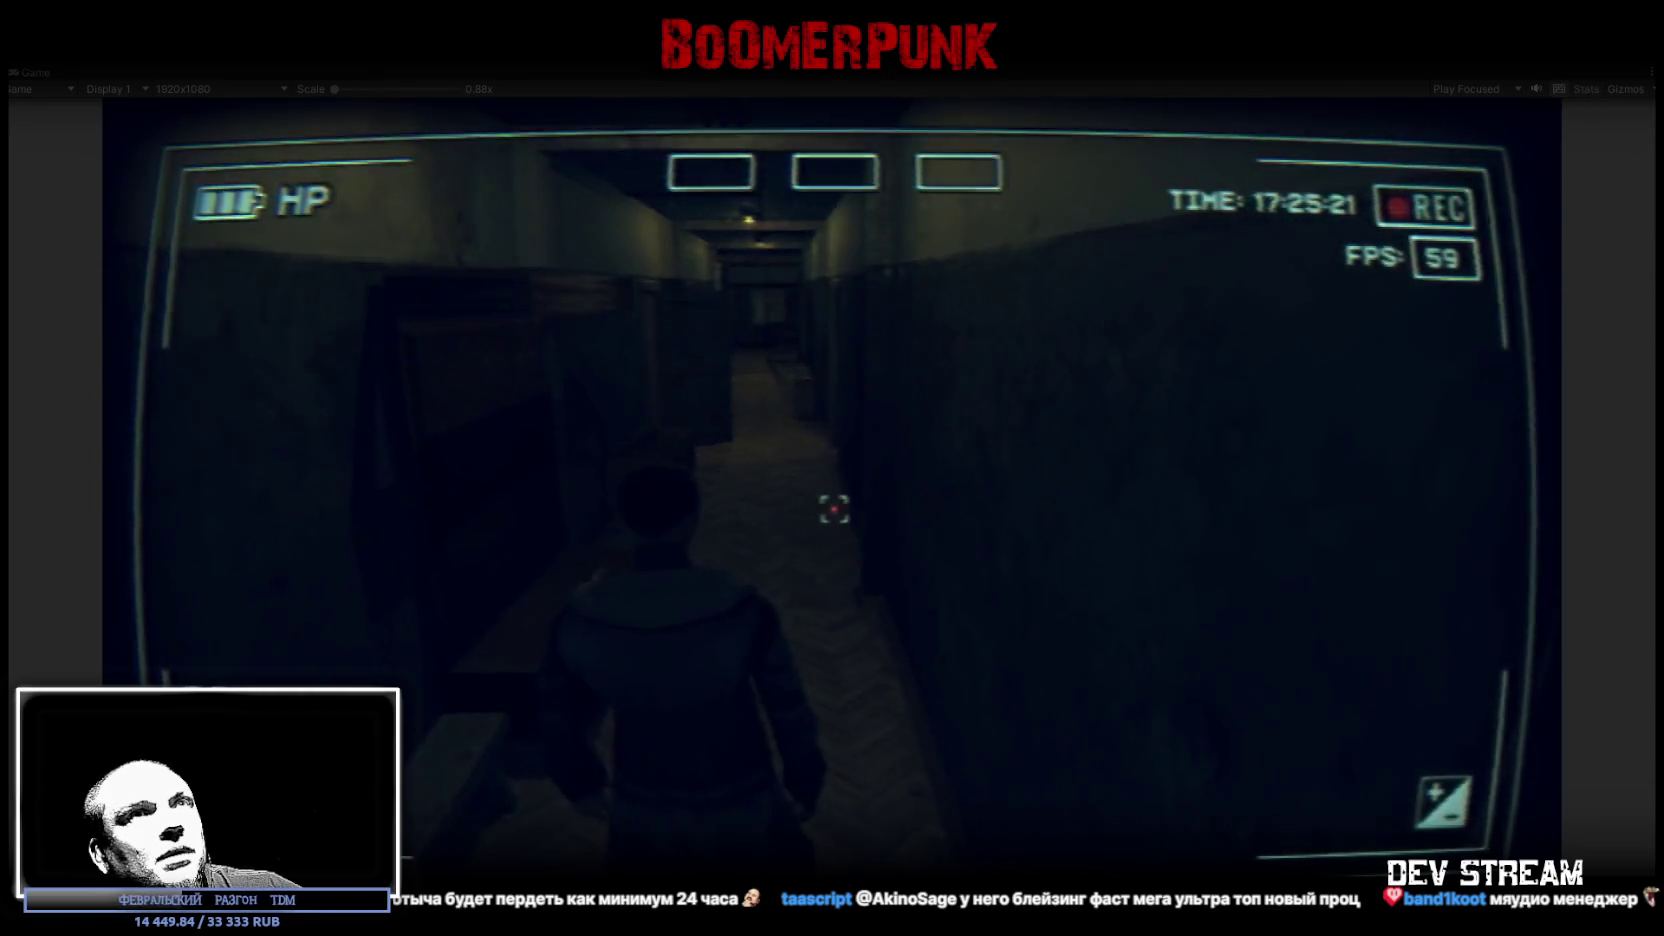
key(w)
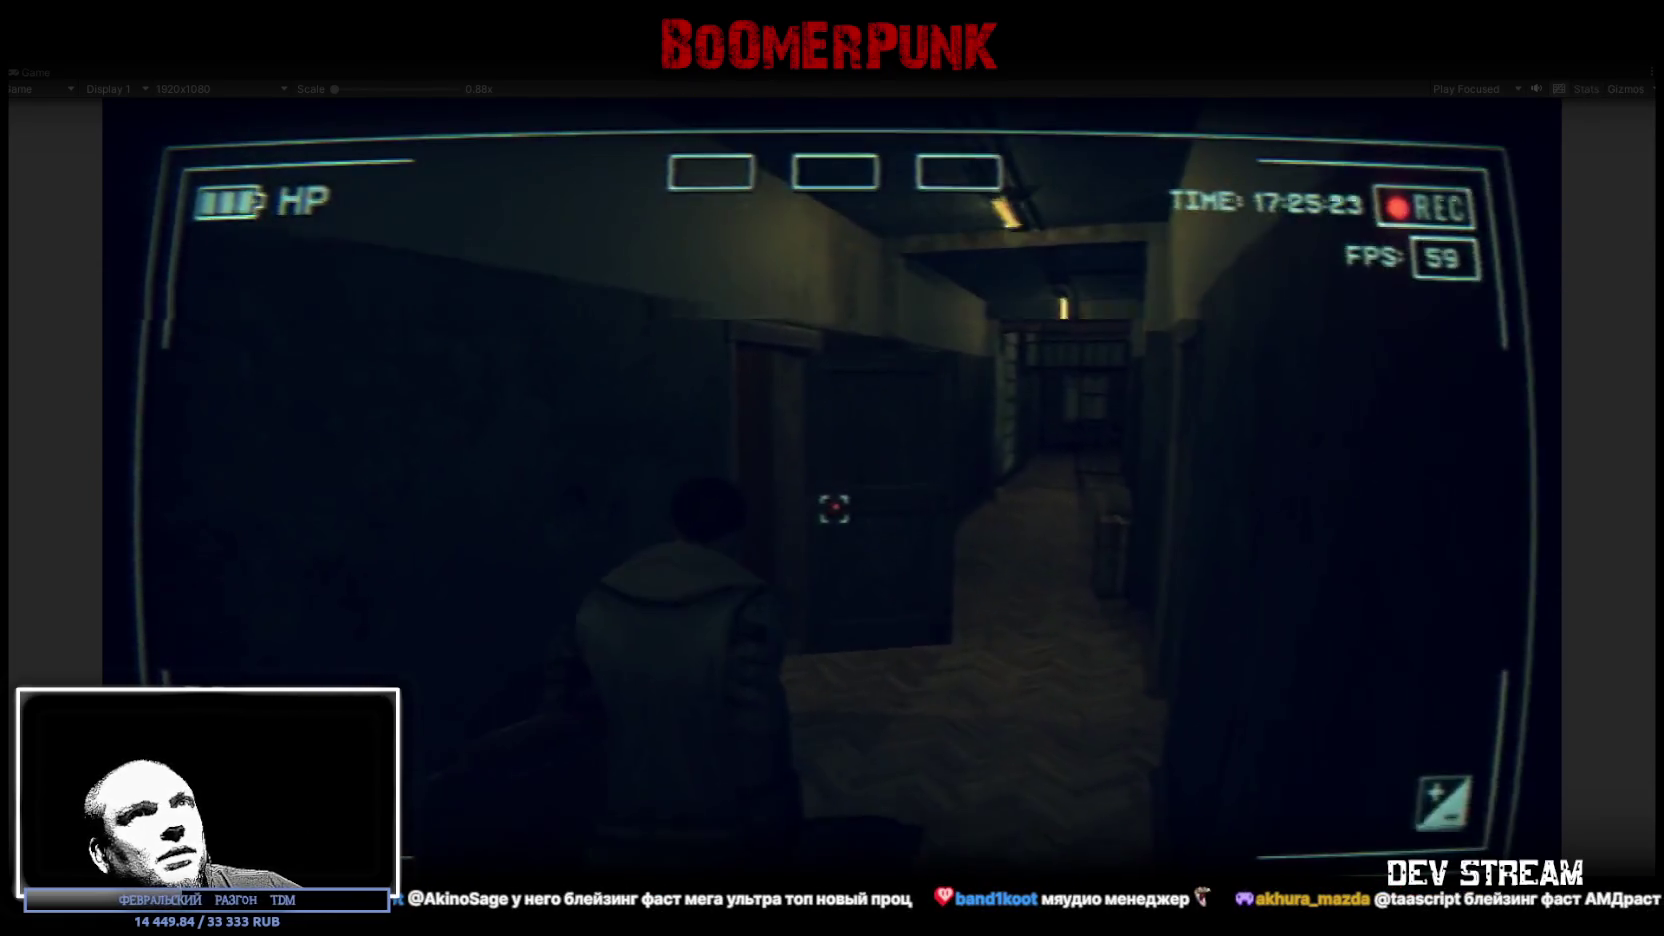
key(w)
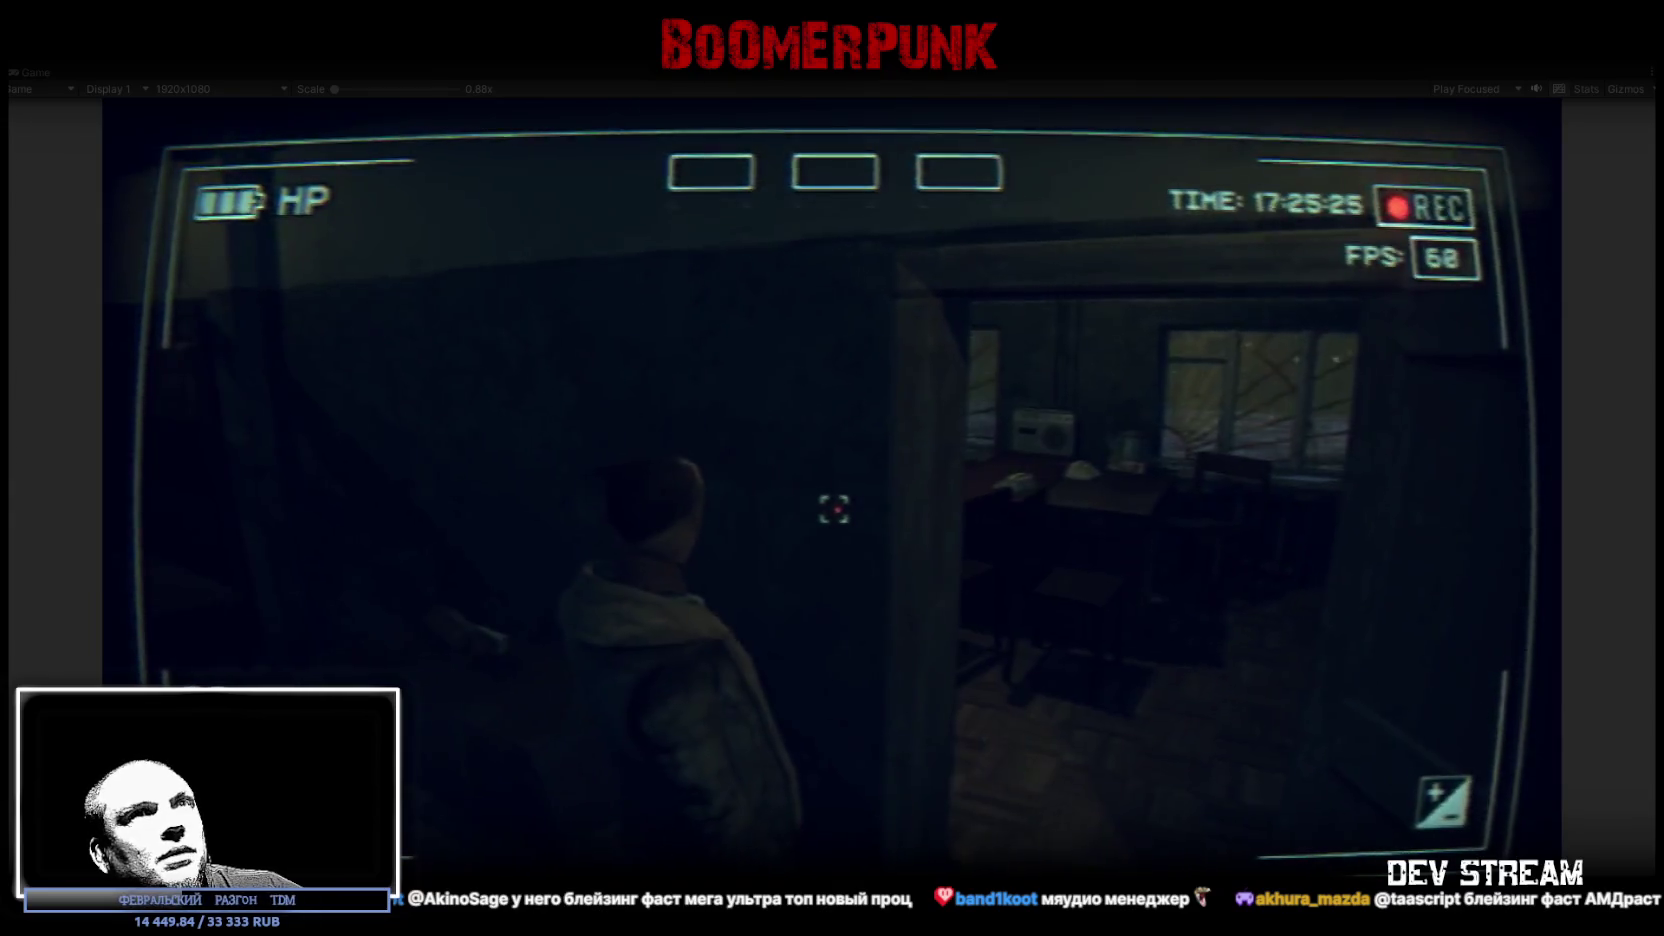
key(w)
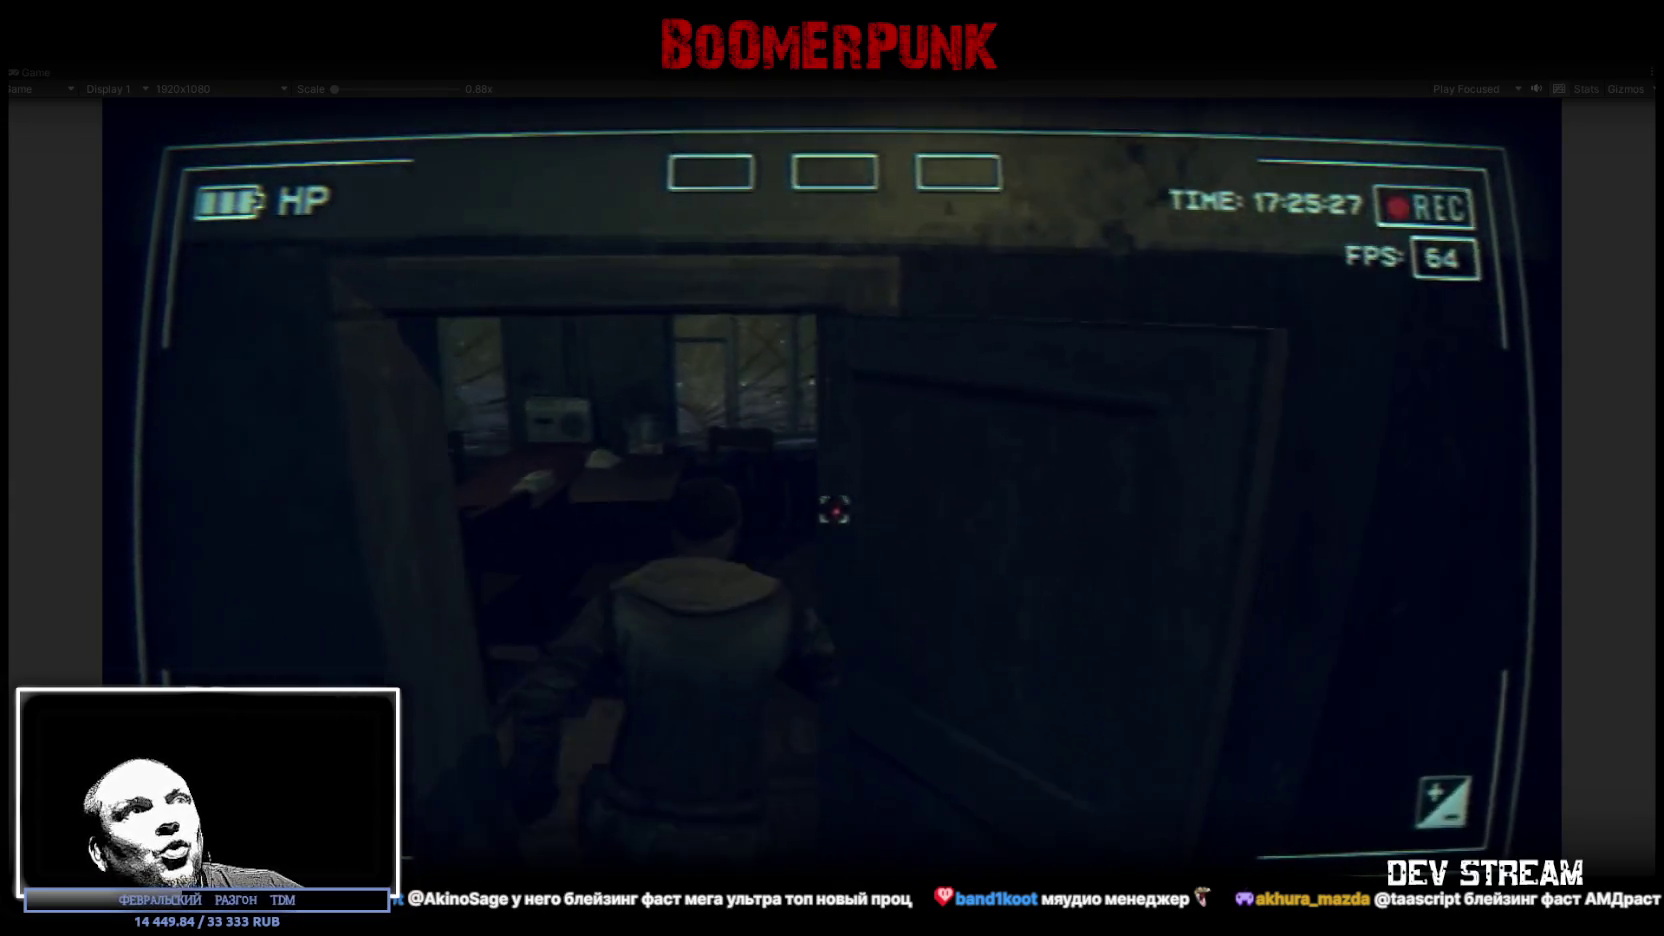
key(w)
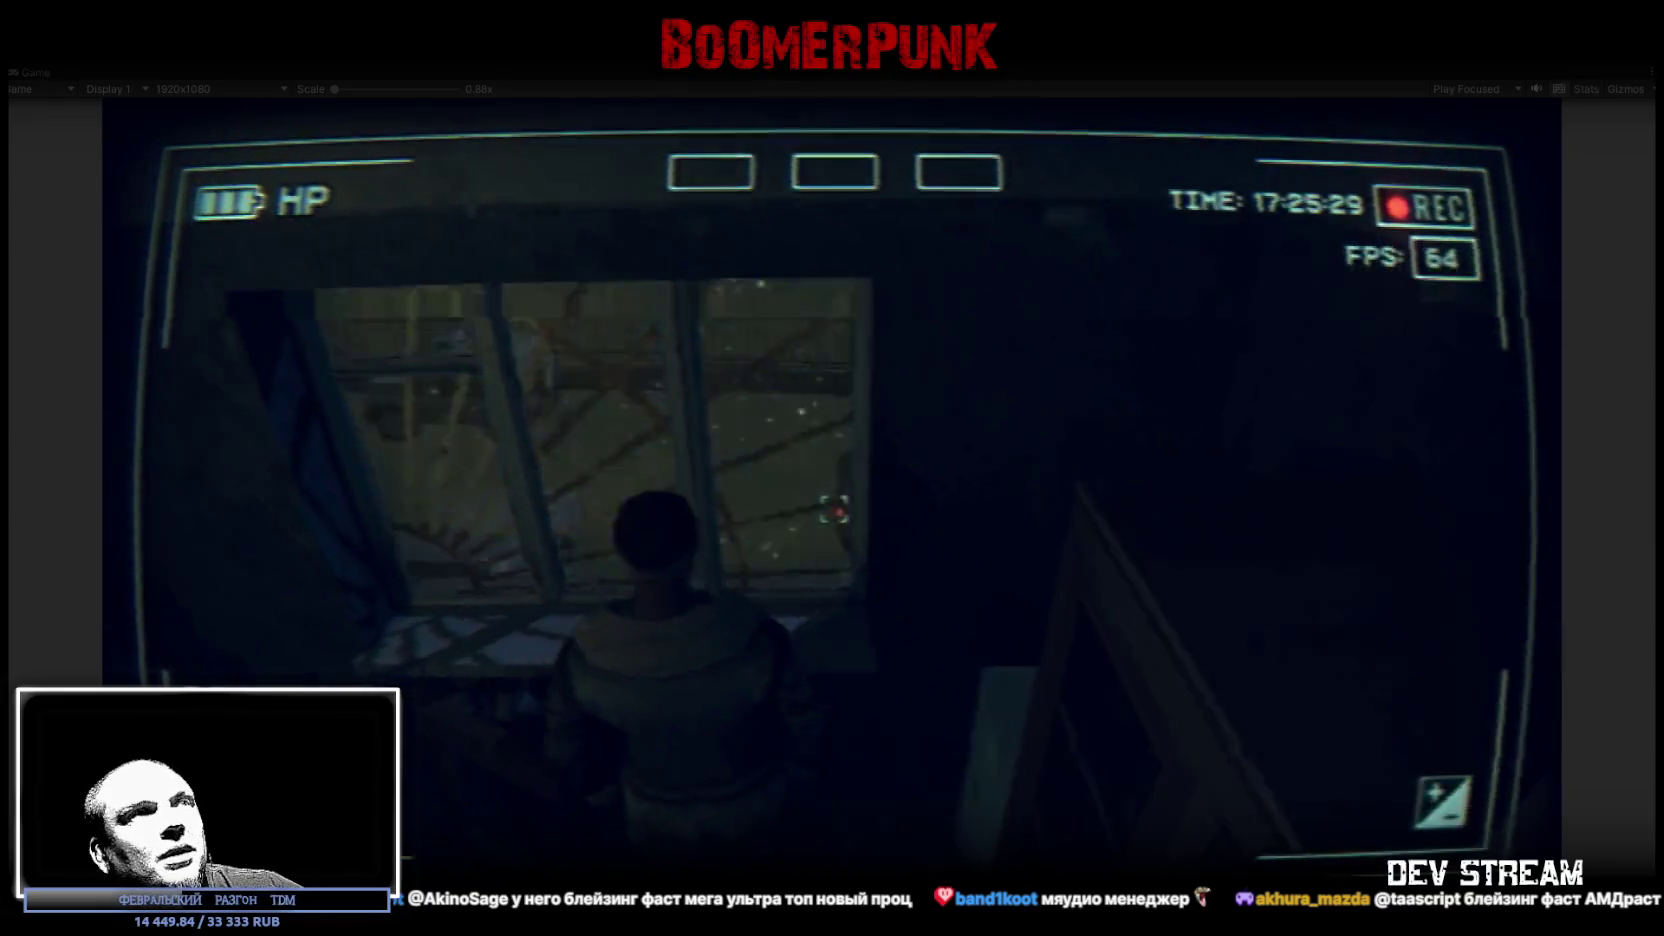
key(w)
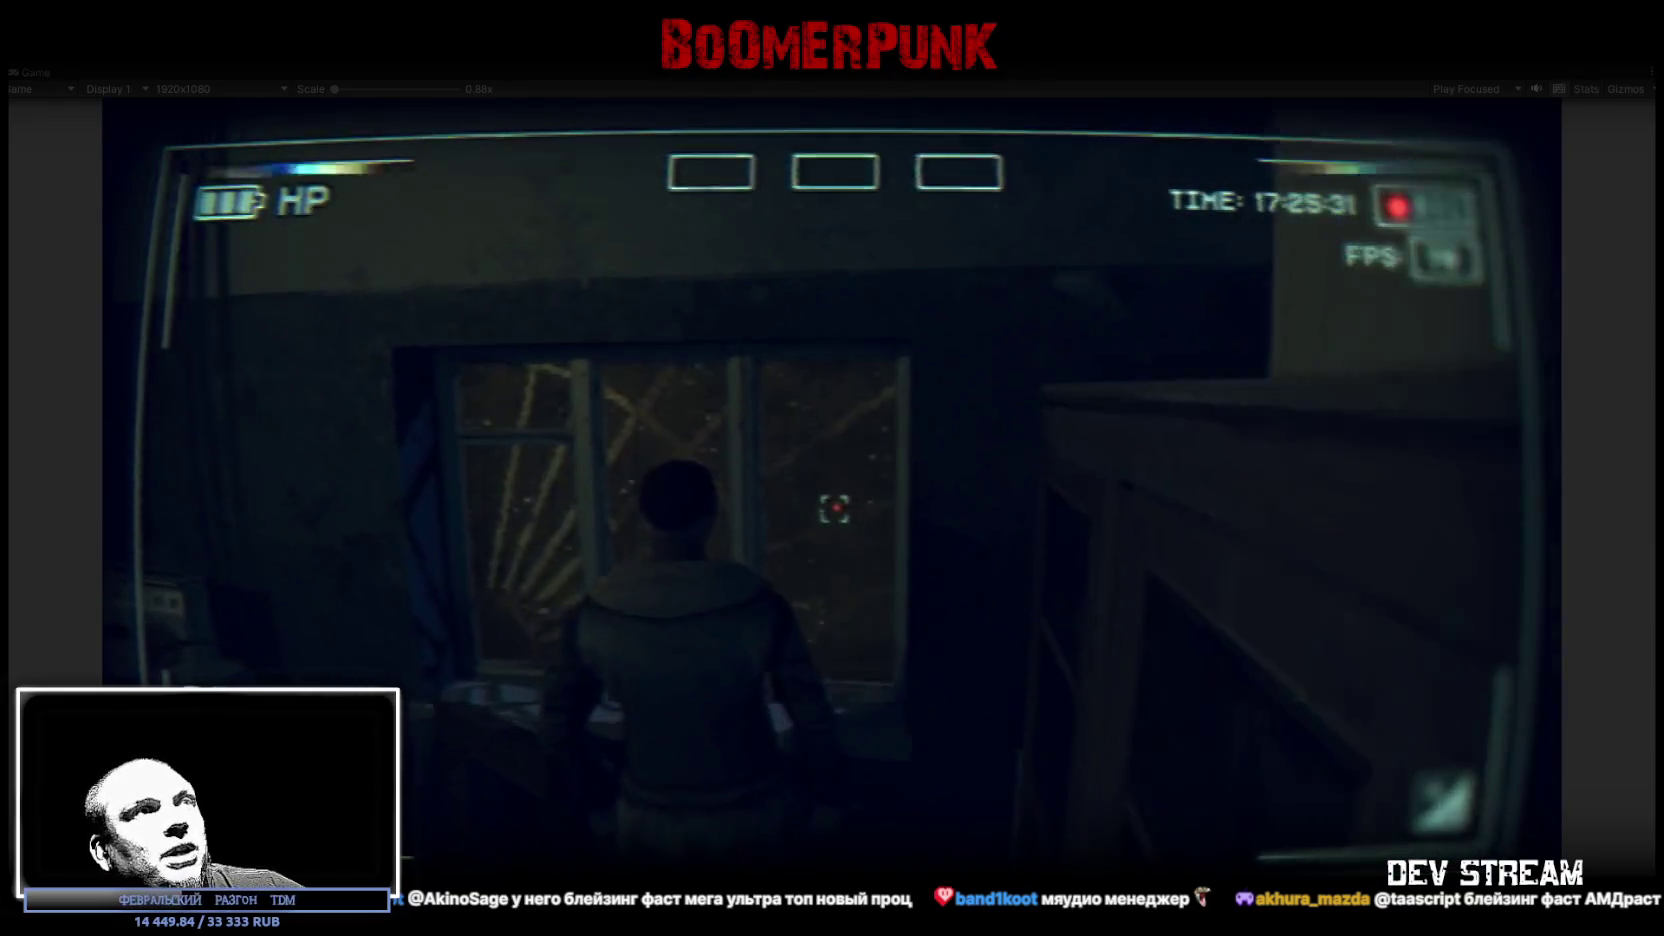
key(w)
key(w)
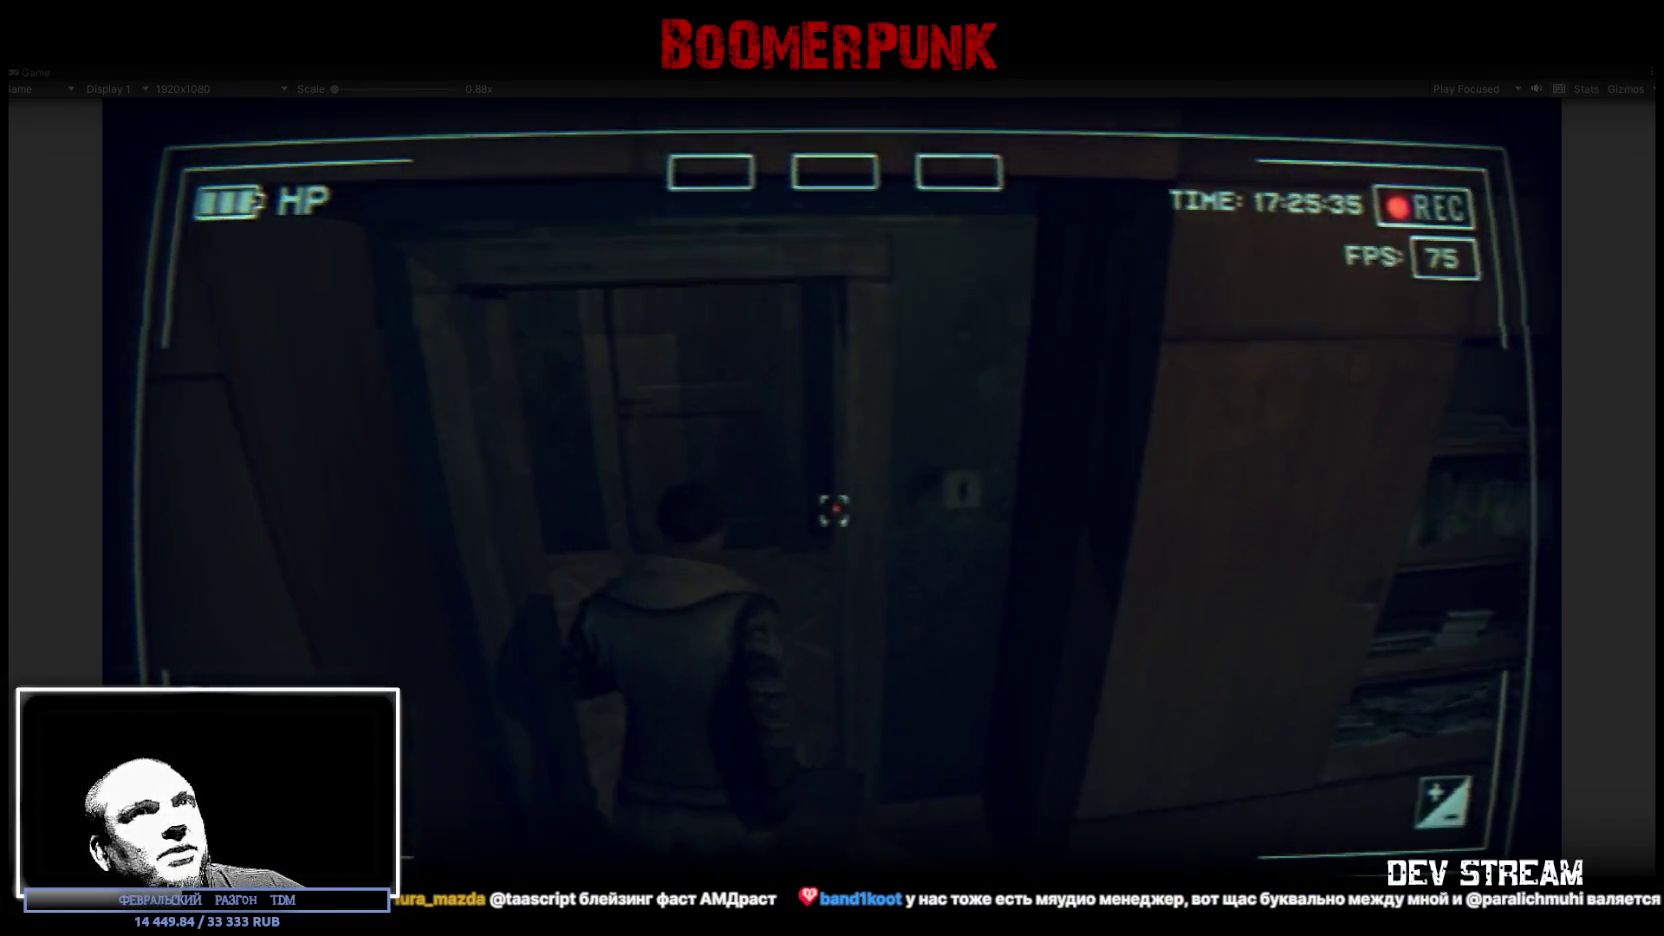
Step: Walk through the herringbone corridor out past the van into the snowy yard, then press Esc
key(w)
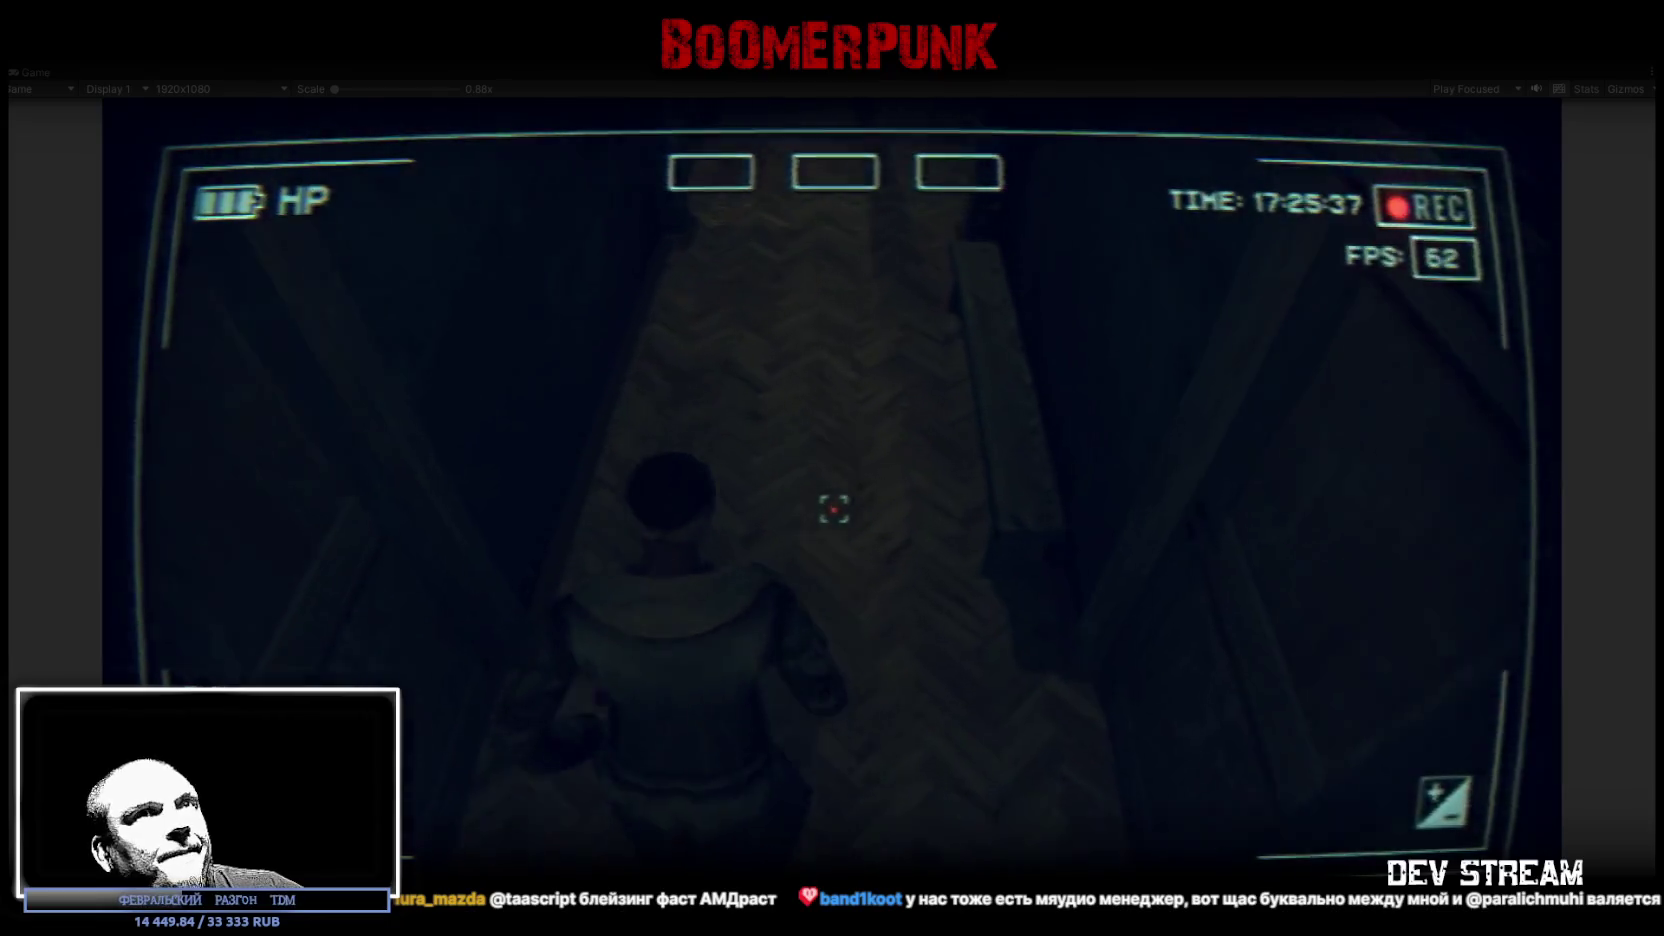
key(w)
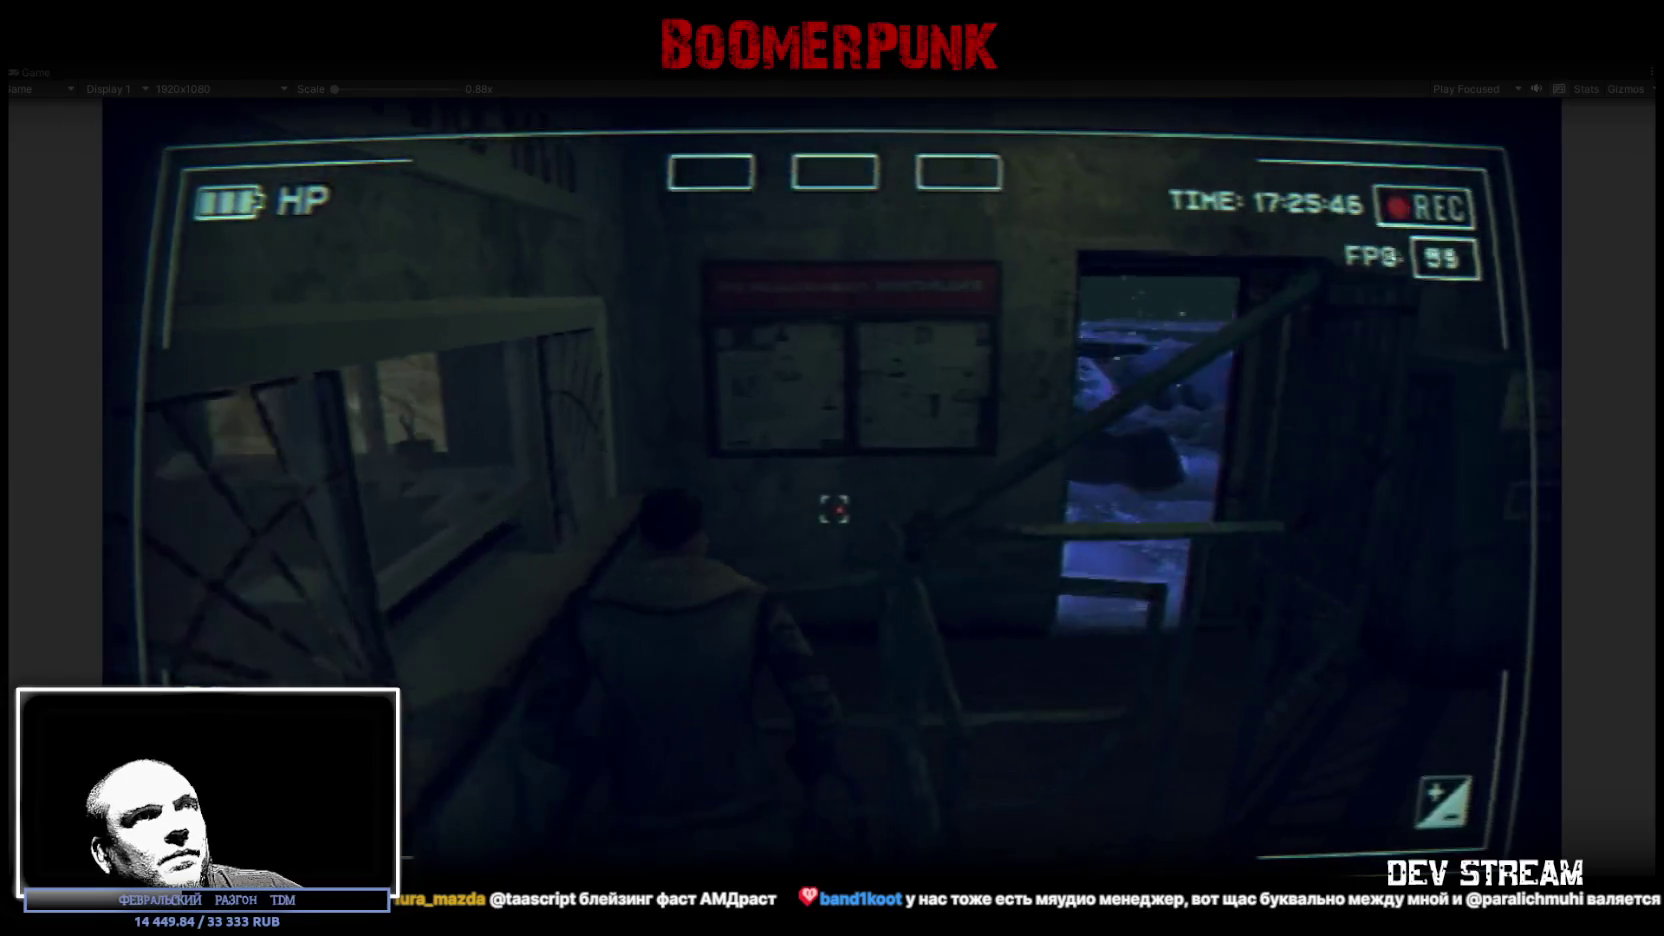
key(w)
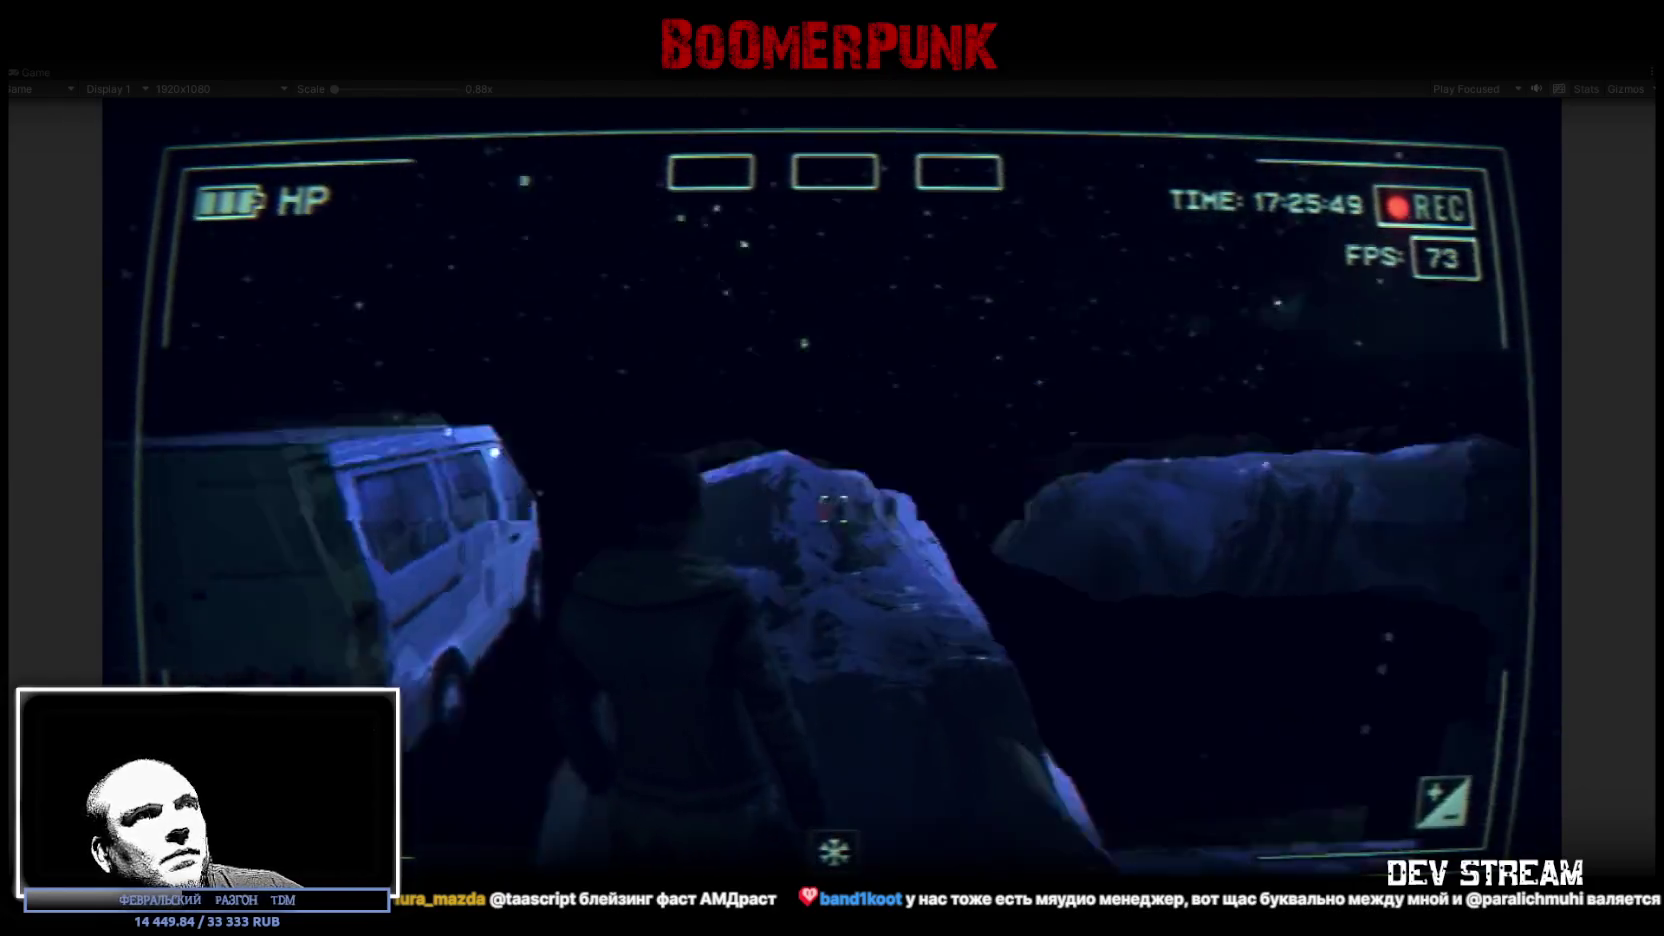
key(w)
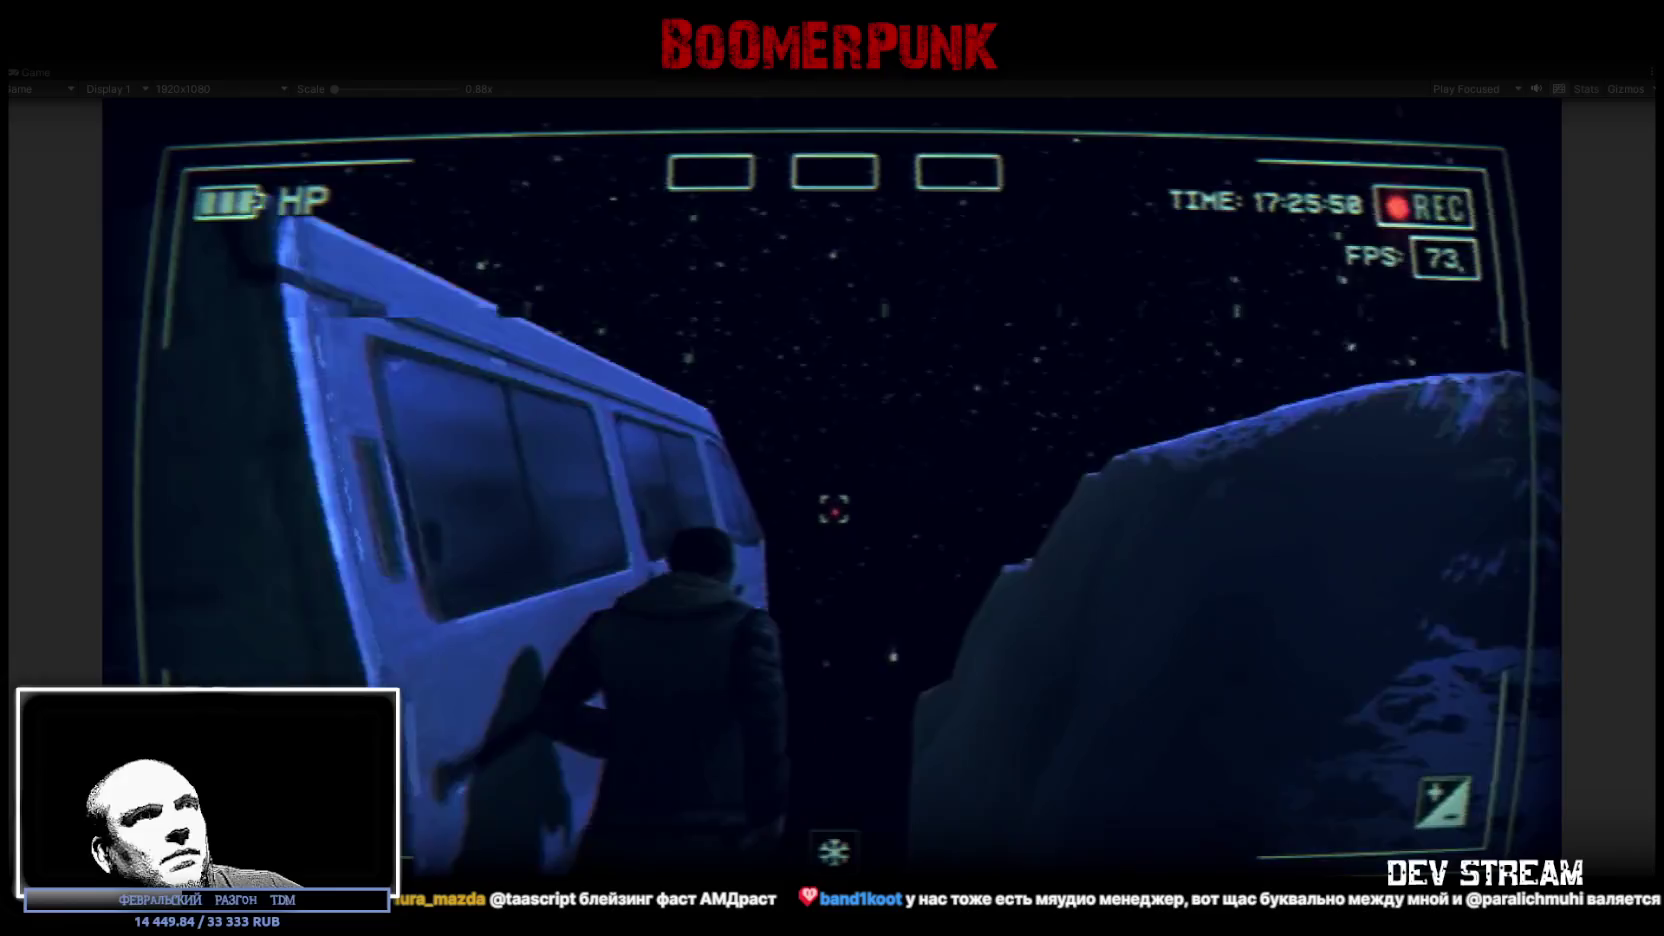
key(w)
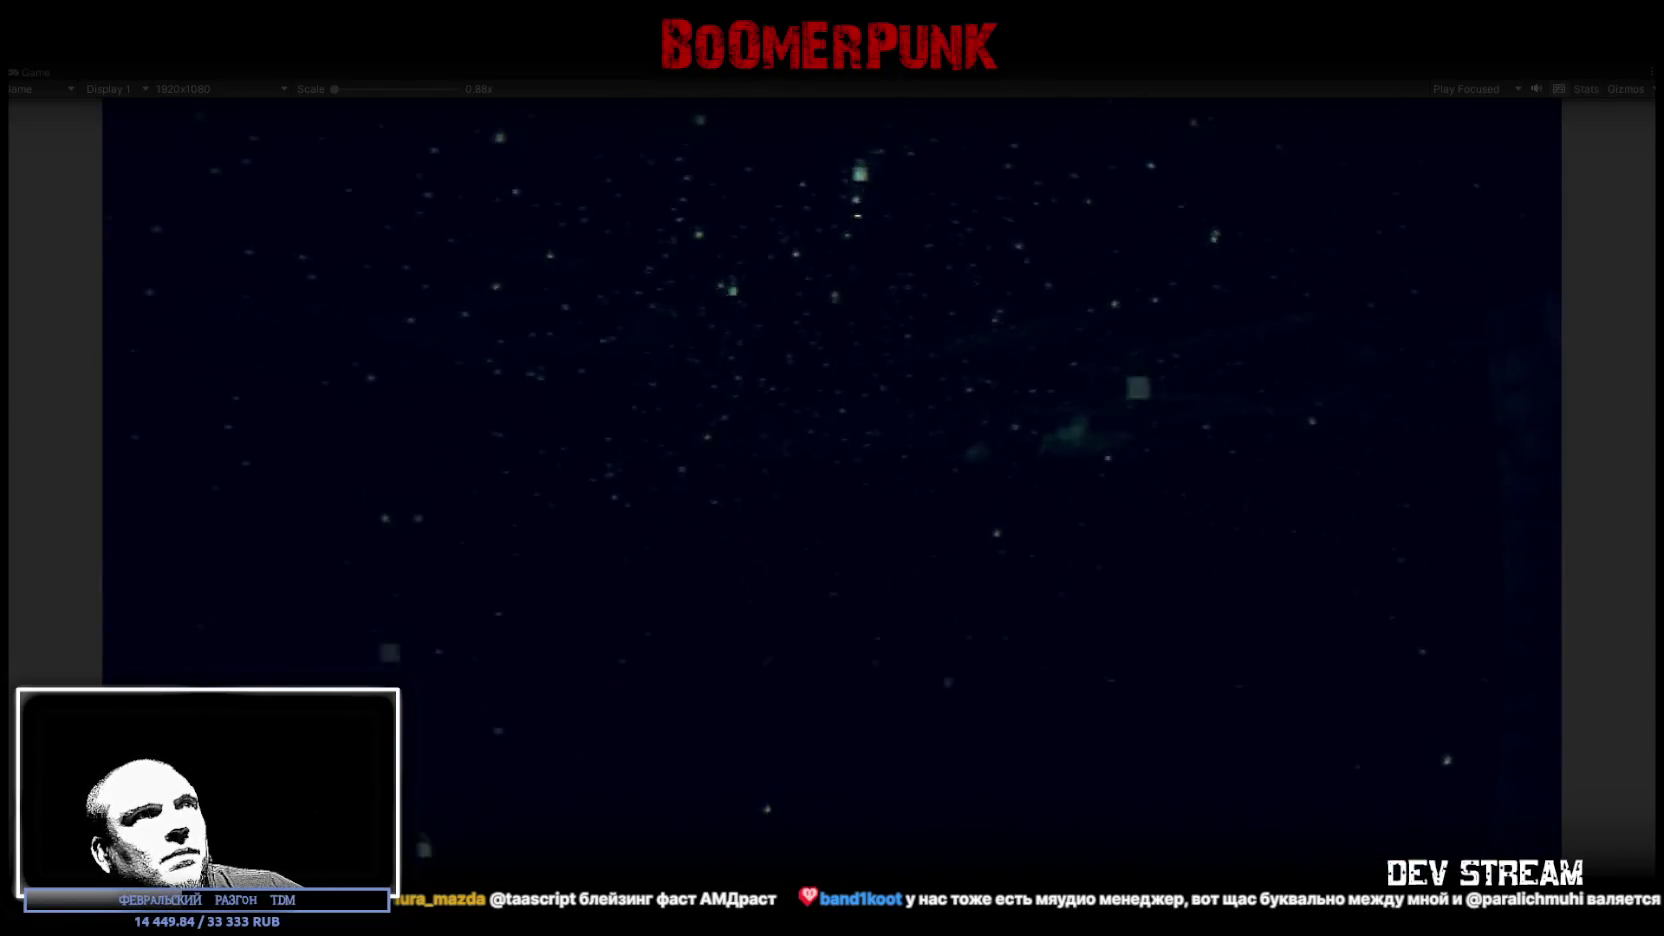
key(w)
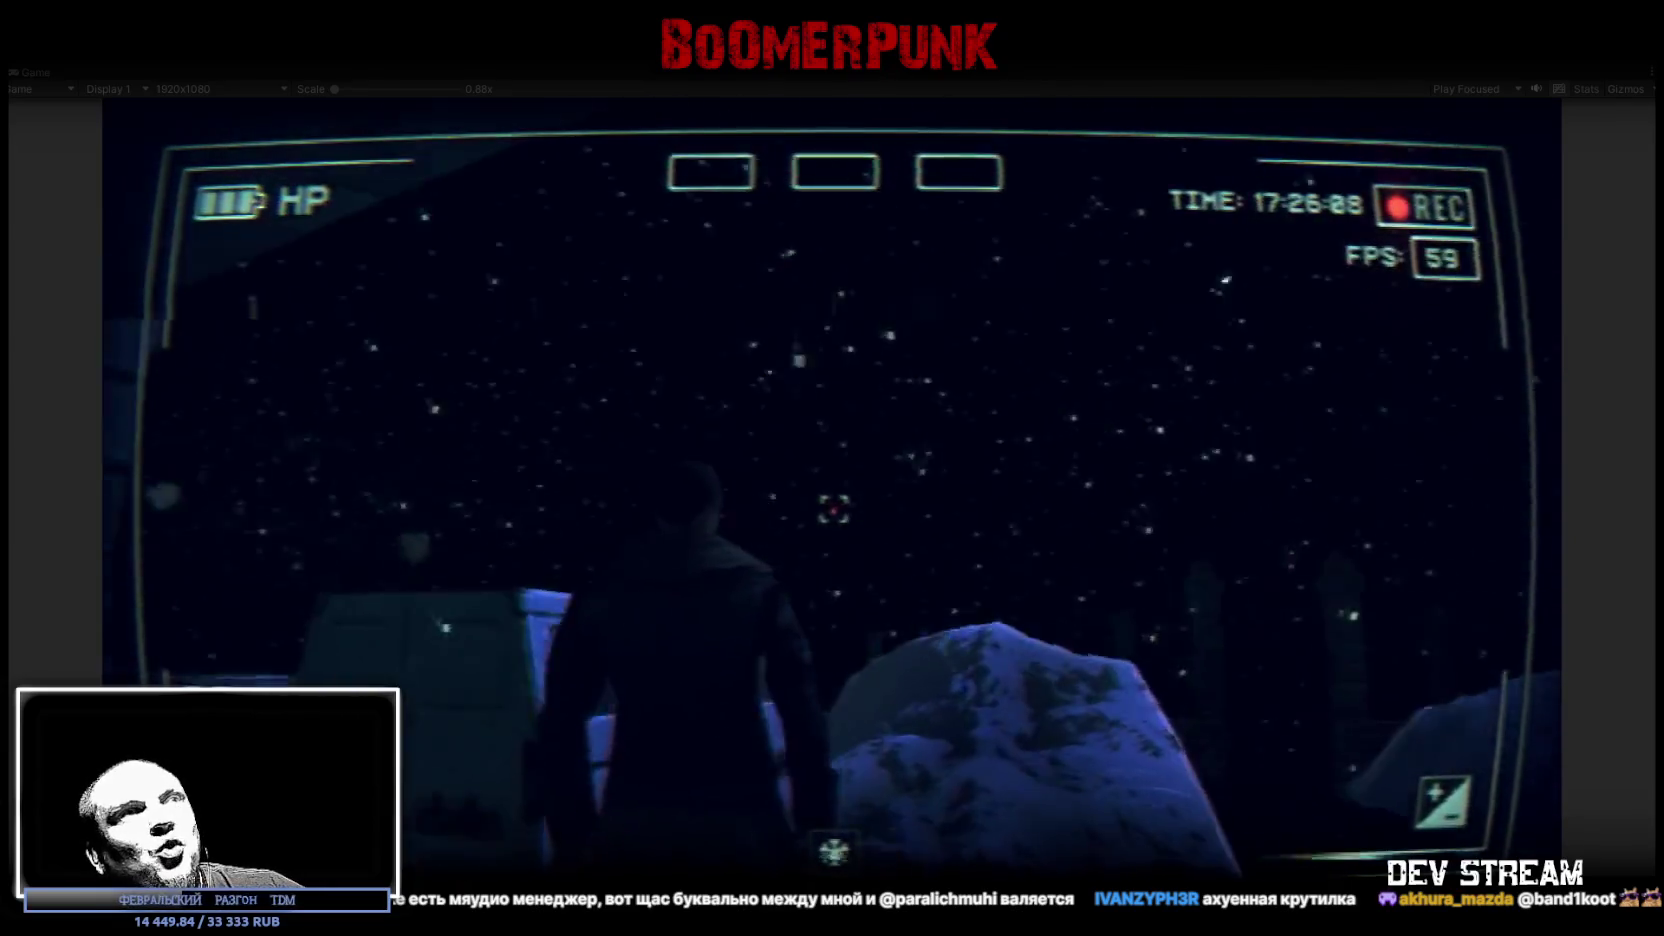
key(Escape)
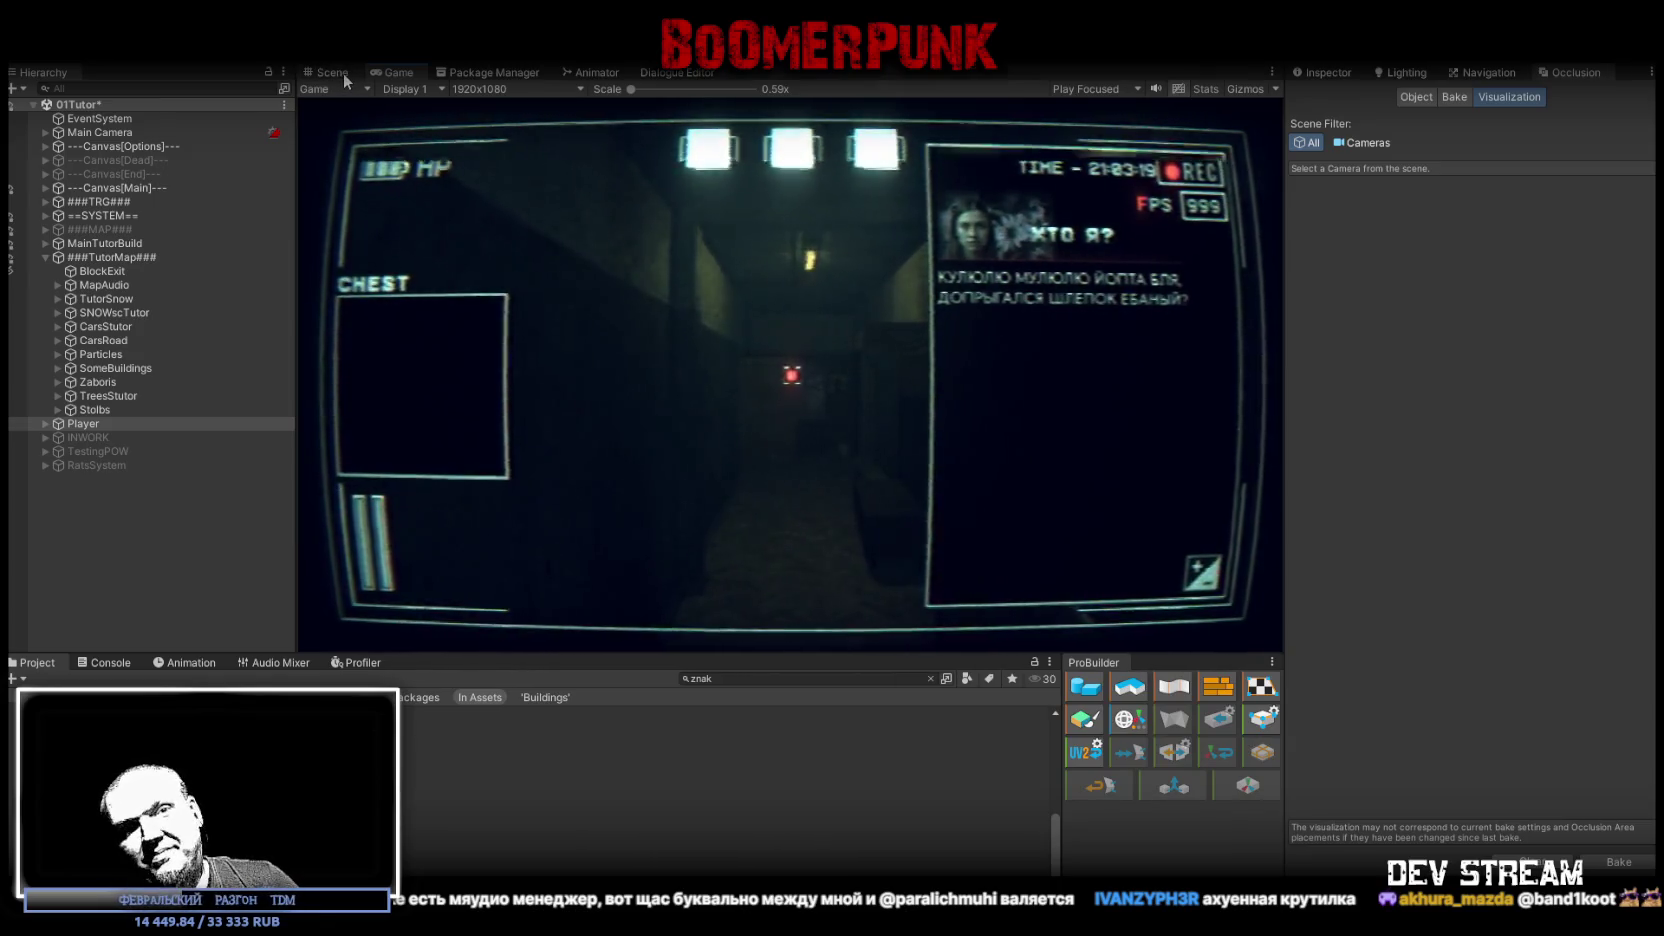
Step: Return to the Scene view, enable the ###MAP### group and fly over the rooftops to the fence
click(338, 73)
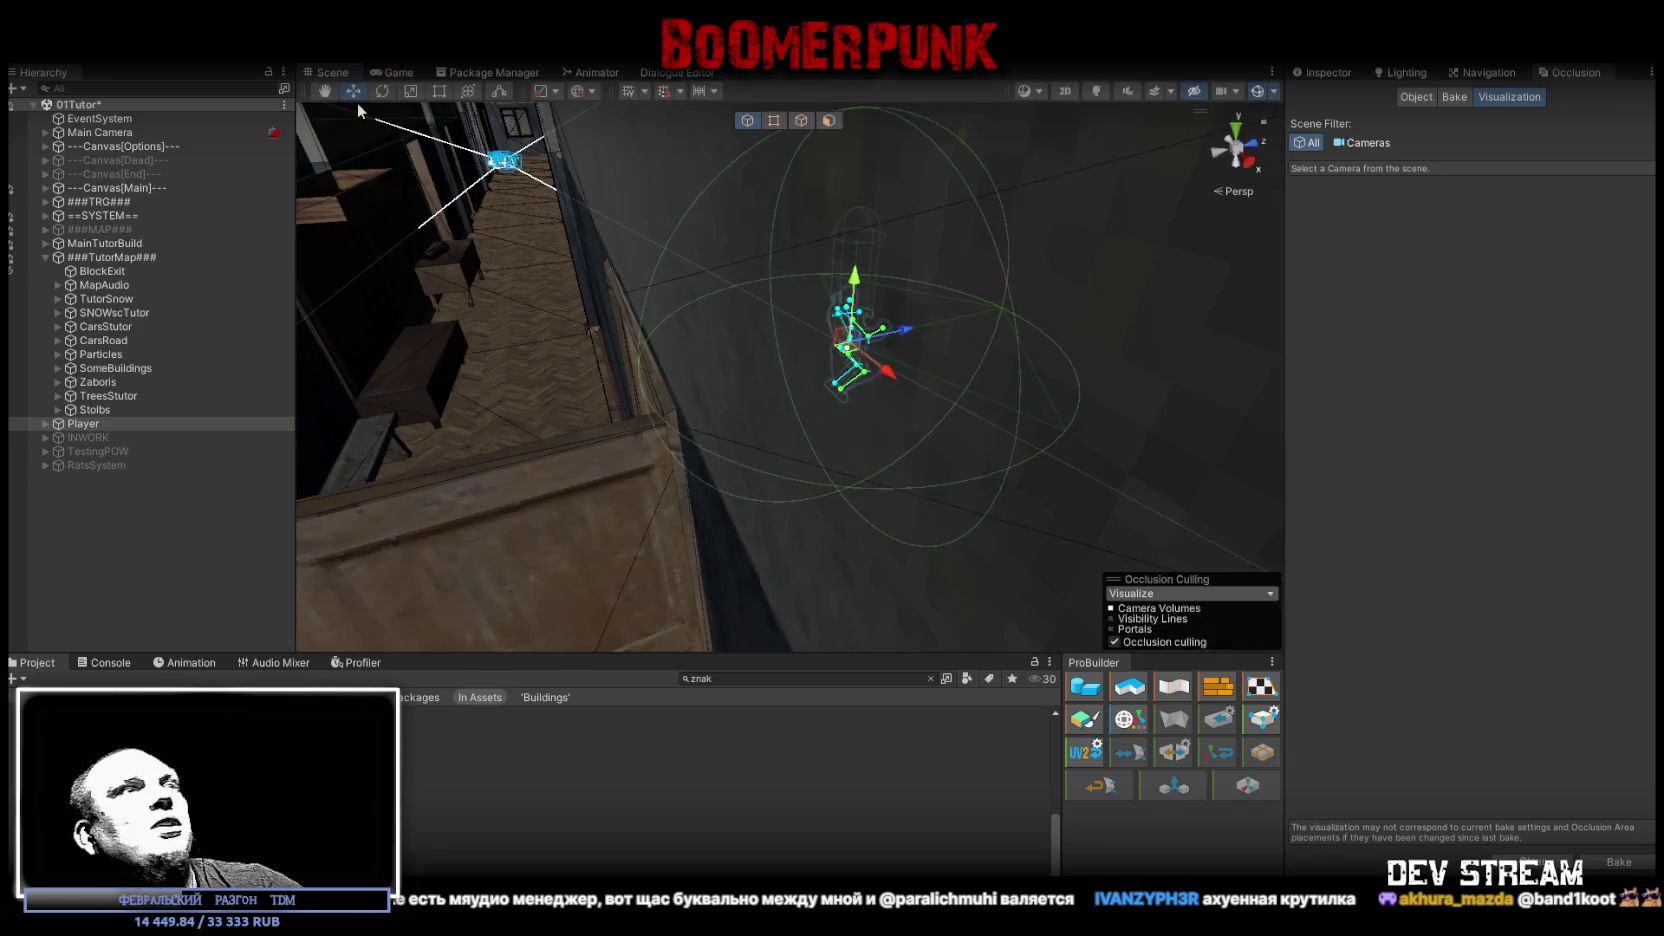
click(592, 250)
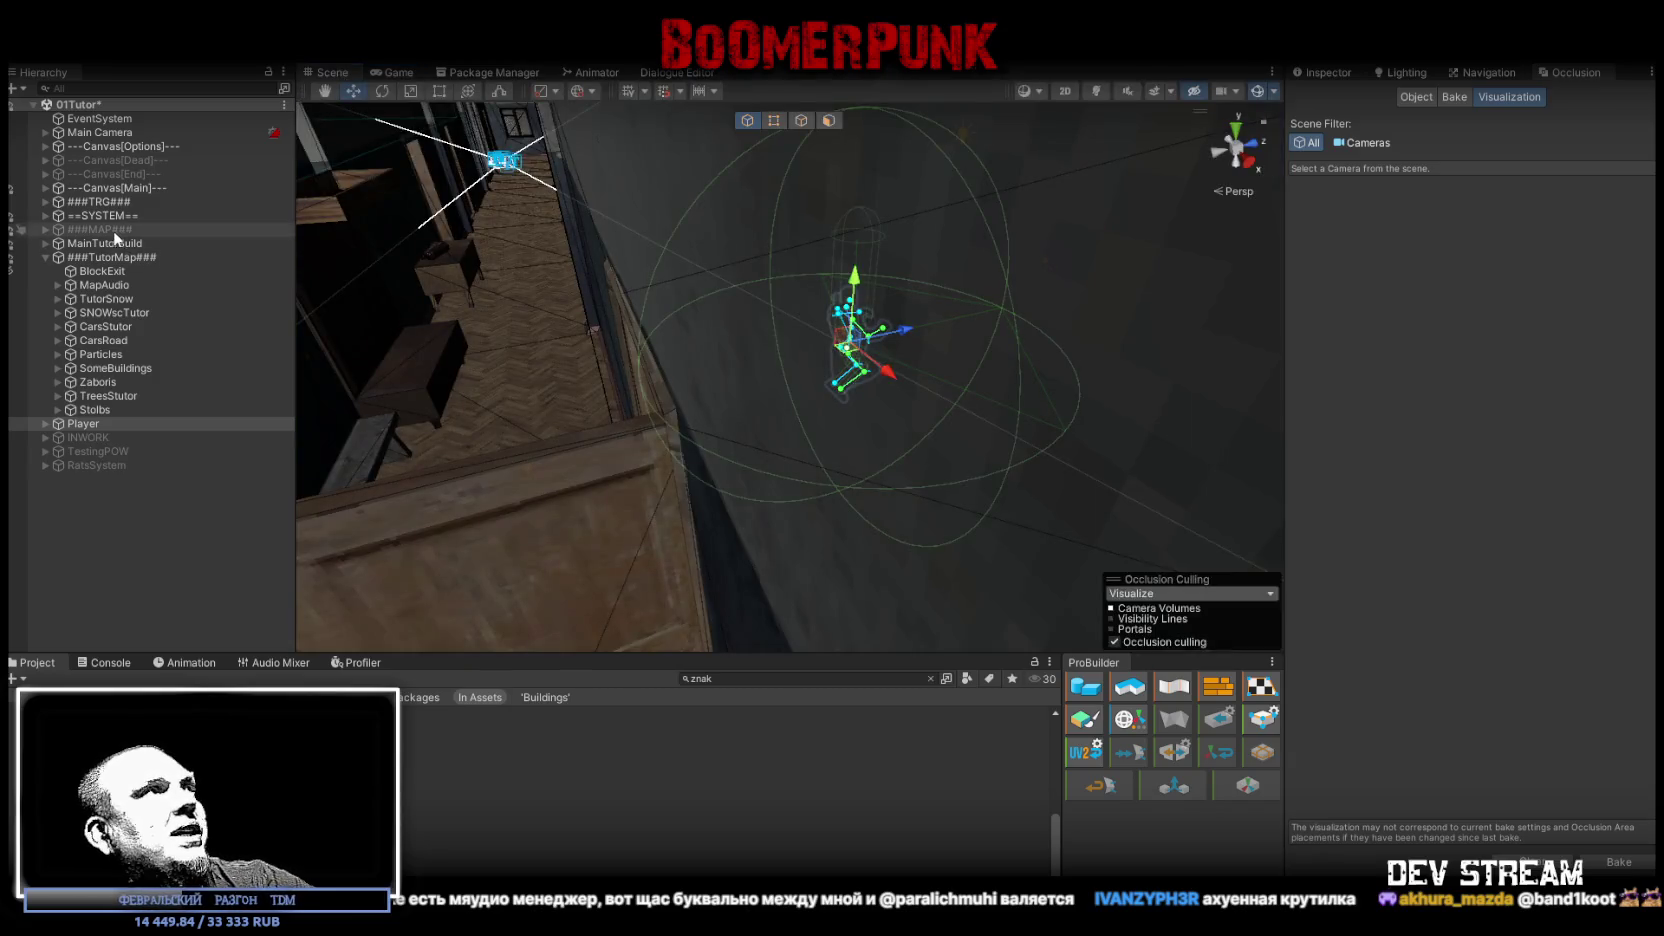
click(1330, 73)
key(alt+shift+a)
mouse_move(878, 197)
mouse_down()
mouse_move(670, 208)
mouse_move(690, 216)
mouse_move(727, 163)
mouse_move(905, 441)
mouse_move(399, 213)
mouse_move(446, 281)
mouse_move(310, 378)
mouse_move(140, 384)
mouse_move(49, 306)
mouse_move(20, 303)
mouse_move(31, 380)
mouse_move(93, 387)
mouse_move(88, 400)
mouse_up()
mouse_move(632, 392)
mouse_down()
mouse_move(817, 404)
mouse_move(734, 256)
mouse_move(857, 313)
mouse_move(963, 294)
mouse_up()
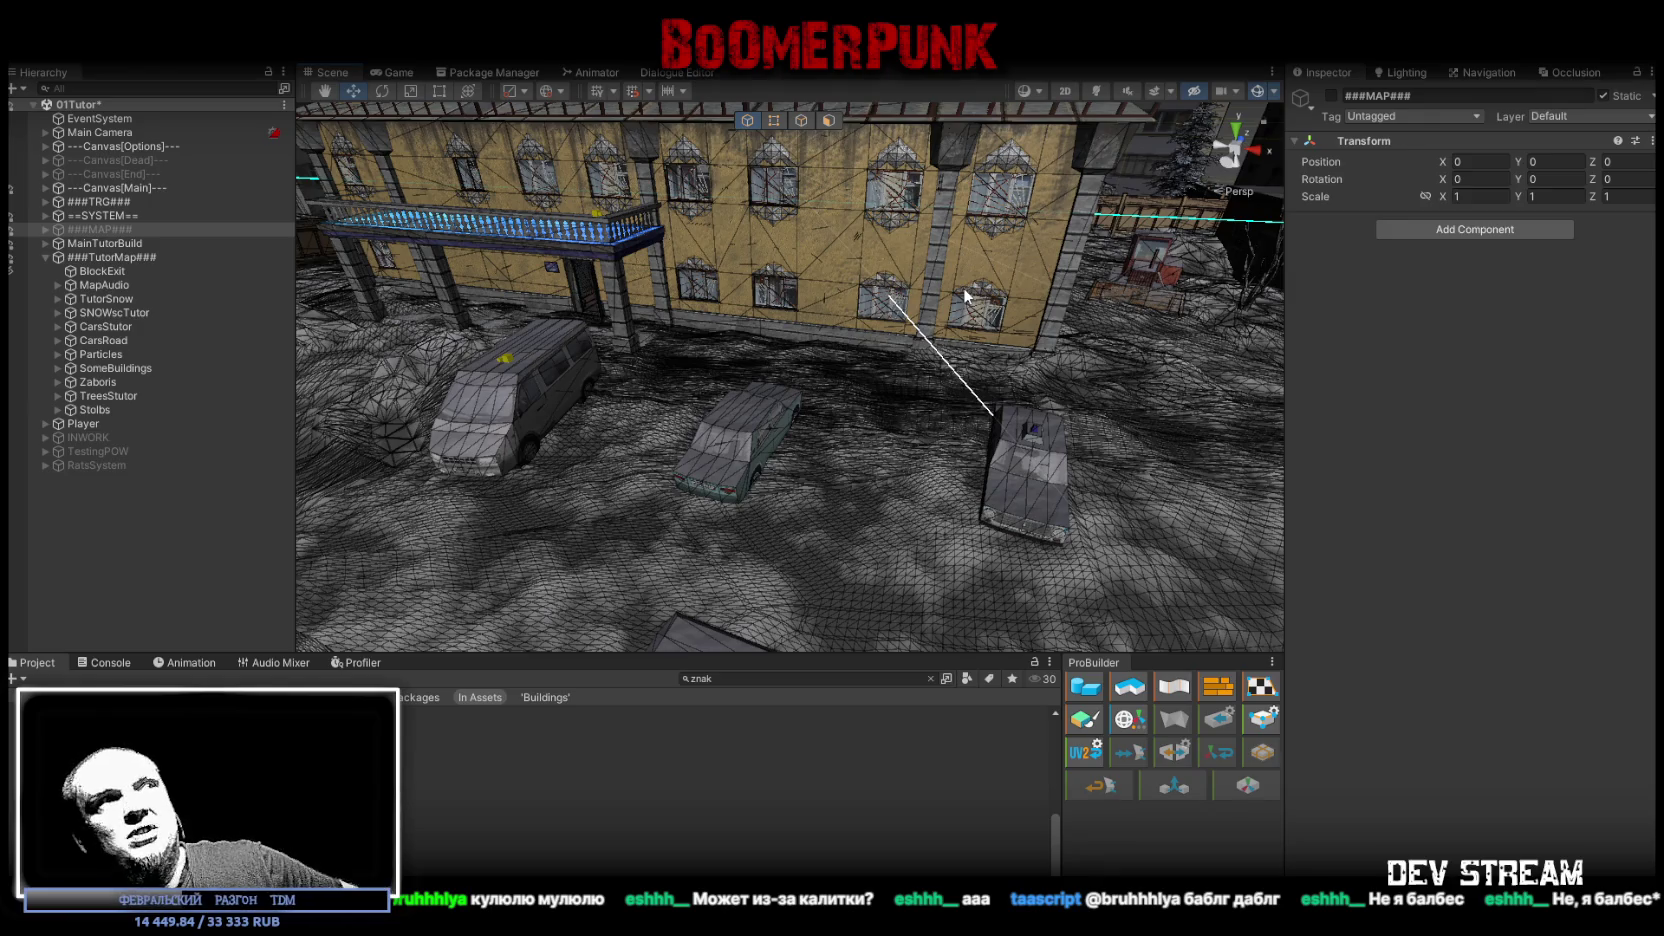
mouse_move(533, 107)
mouse_down()
mouse_move(629, 398)
mouse_move(660, 390)
mouse_move(650, 400)
mouse_up()
Step: Select ###TutorMap### in the Hierarchy and expand it to list its children
click(45, 257)
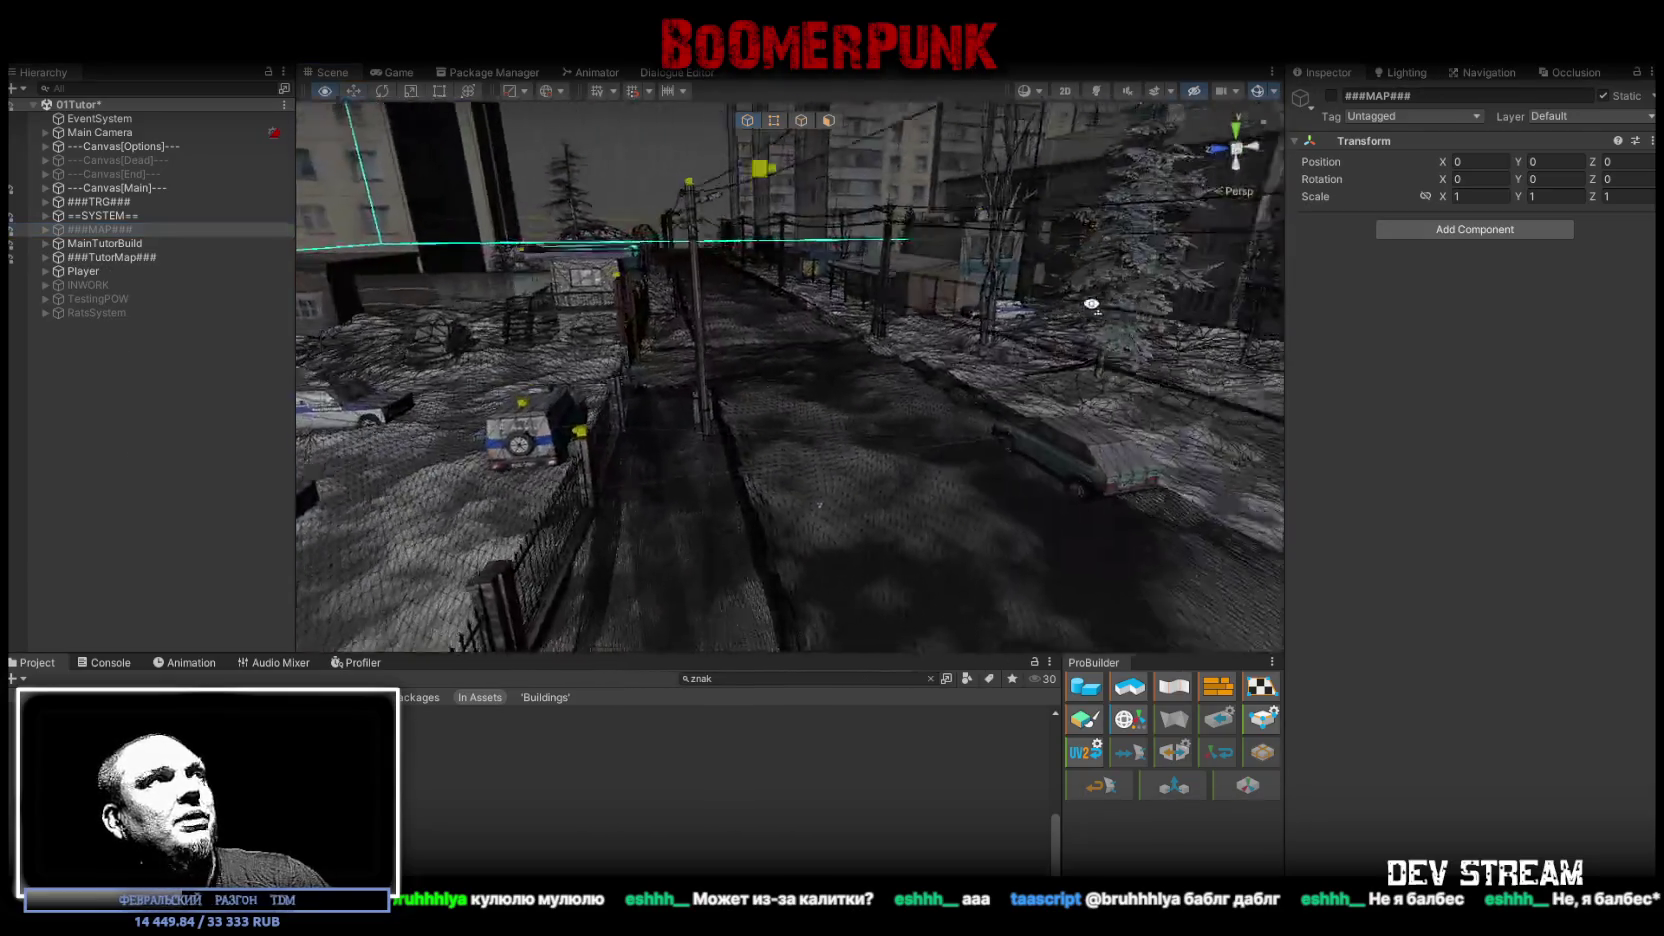
click(111, 257)
mouse_move(946, 315)
mouse_down()
mouse_move(886, 310)
mouse_move(933, 312)
mouse_up()
click(45, 257)
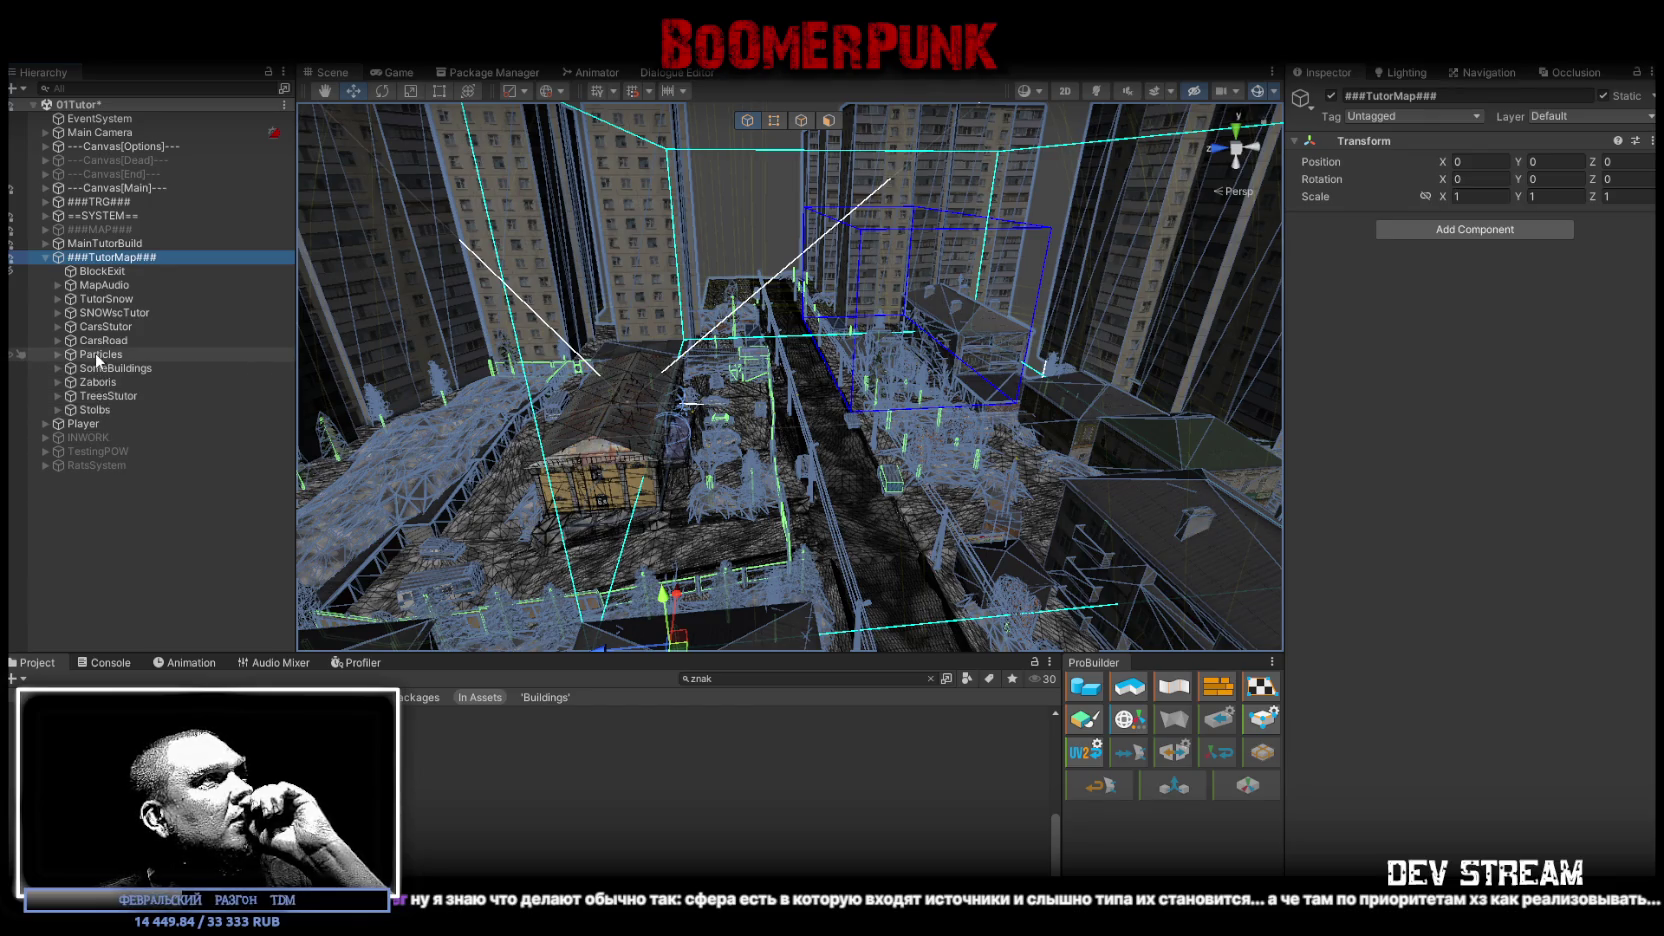
Step: Browse ###TutorMap###'s children: Particles, CarsRoad, BlockExit and the group itself
click(60, 352)
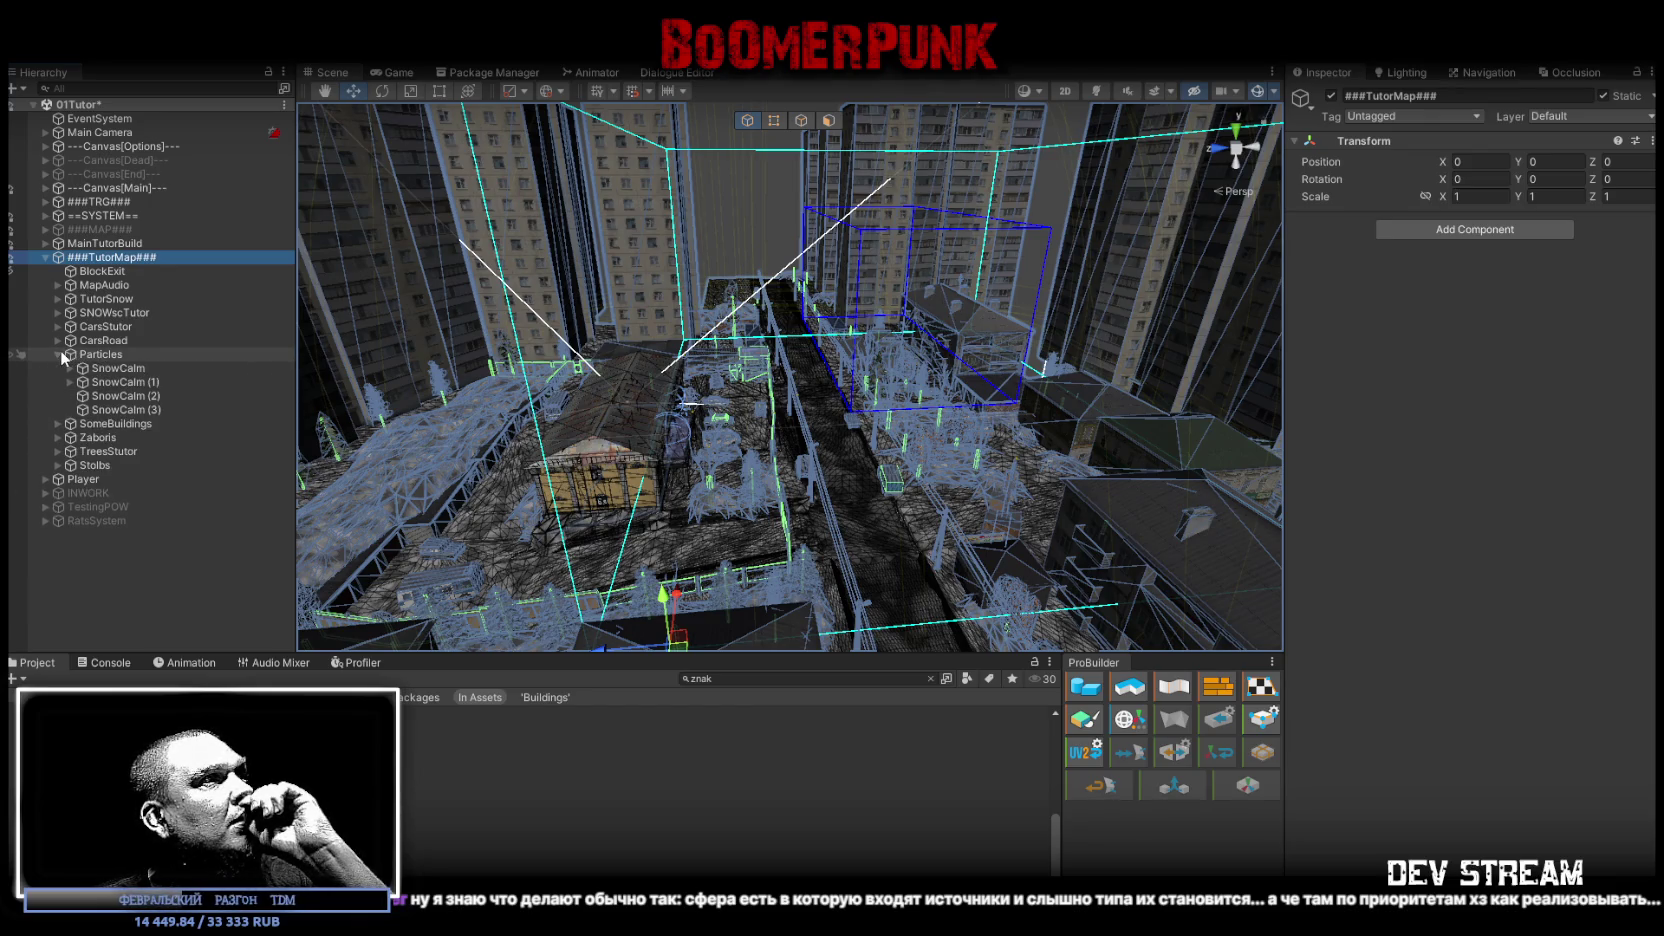
click(60, 352)
click(120, 328)
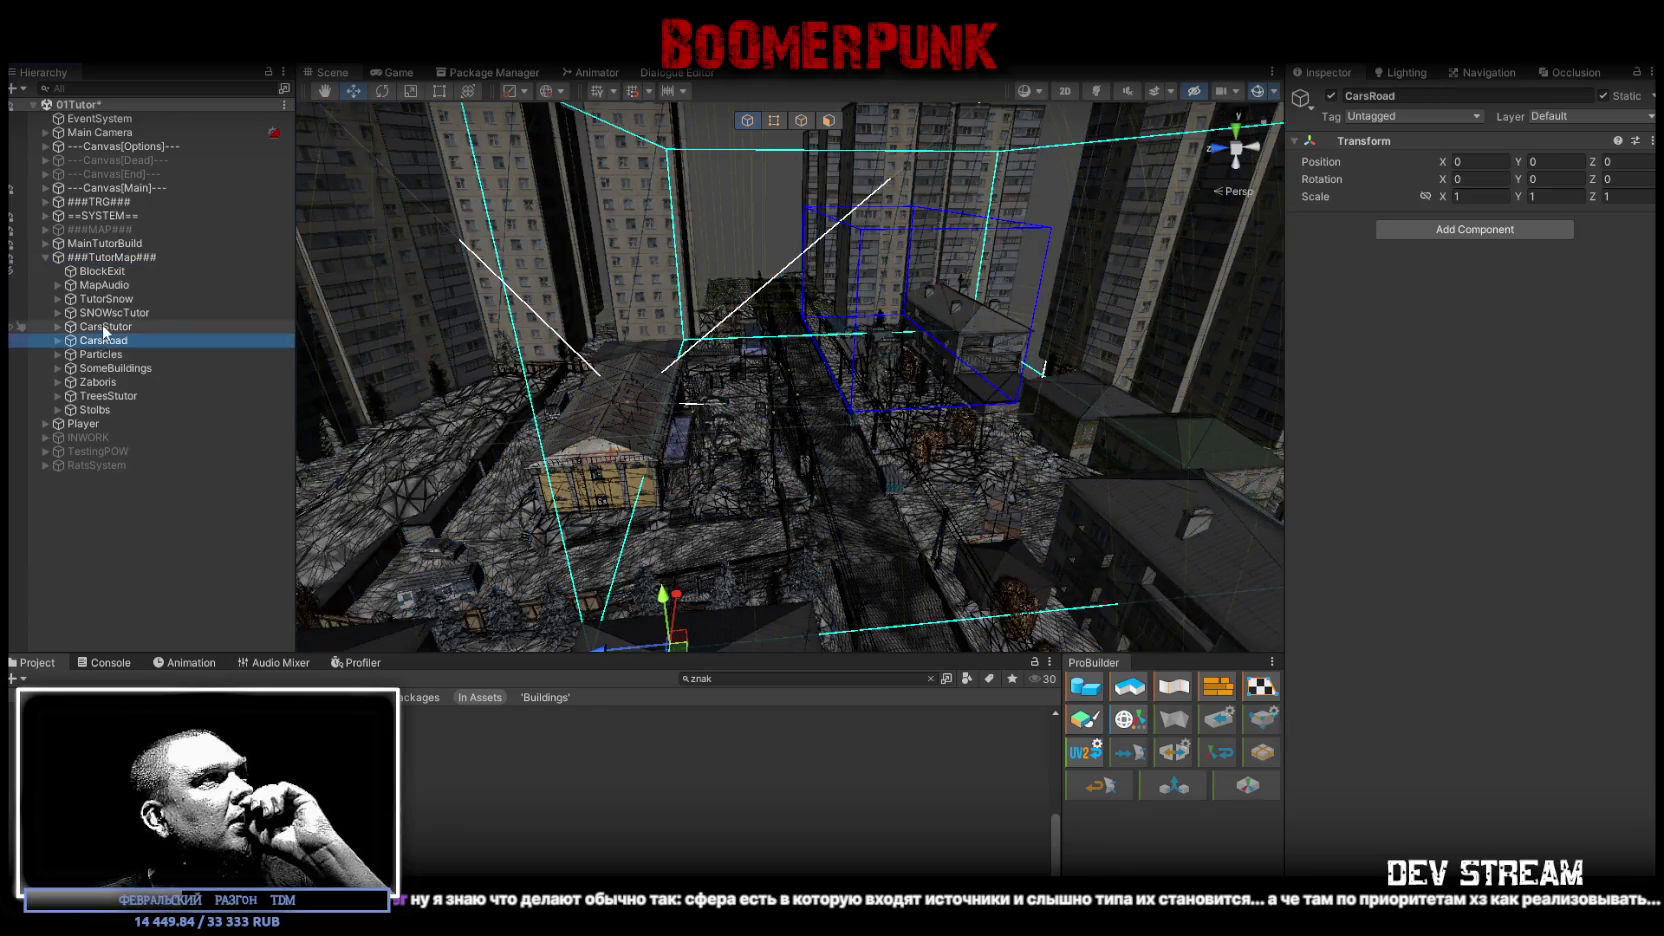
click(115, 313)
click(113, 299)
click(113, 285)
click(113, 268)
click(110, 258)
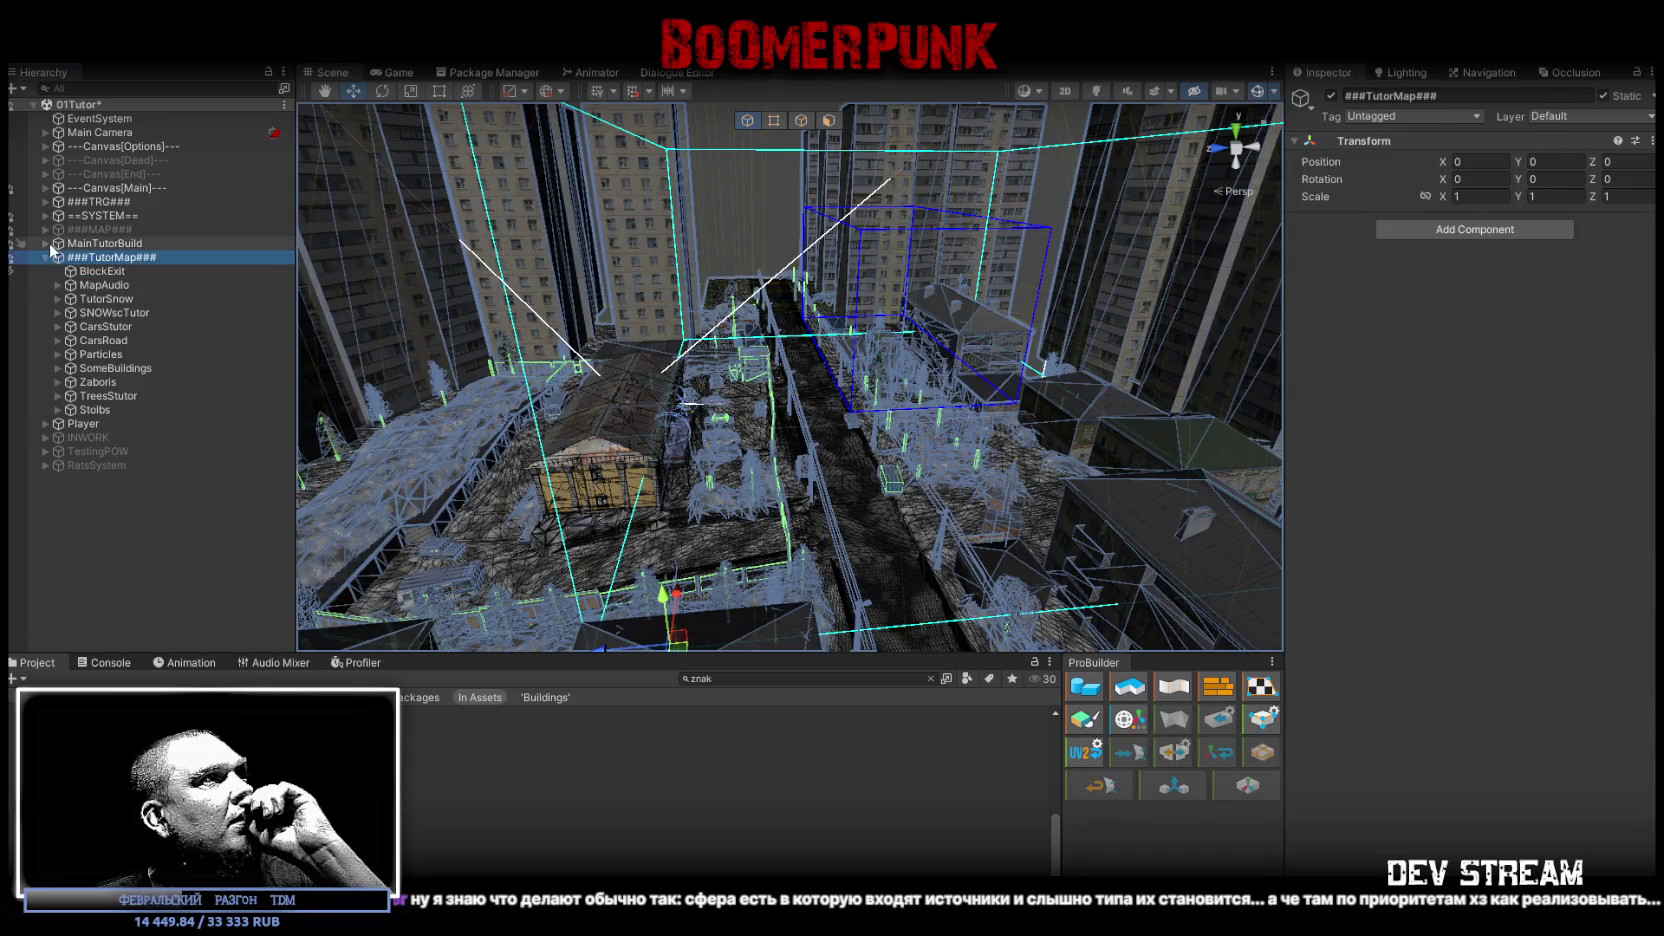
Step: Expand MainTutorBuild to inspect the znak_int sign, then collapse it
click(45, 243)
click(58, 326)
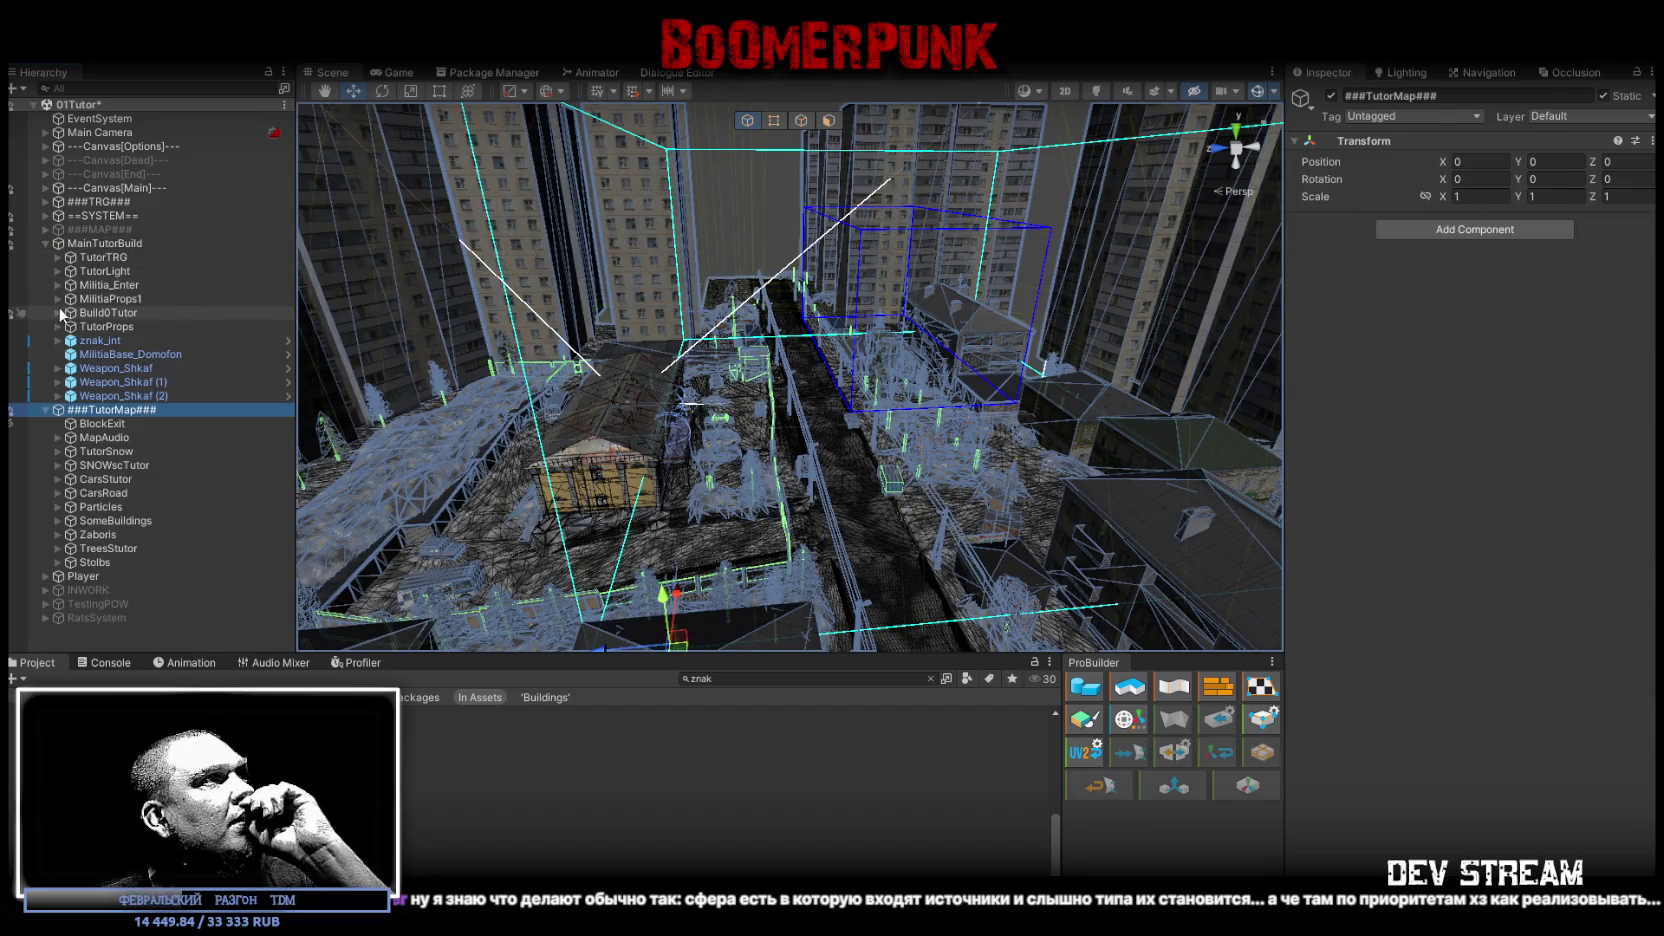
click(130, 339)
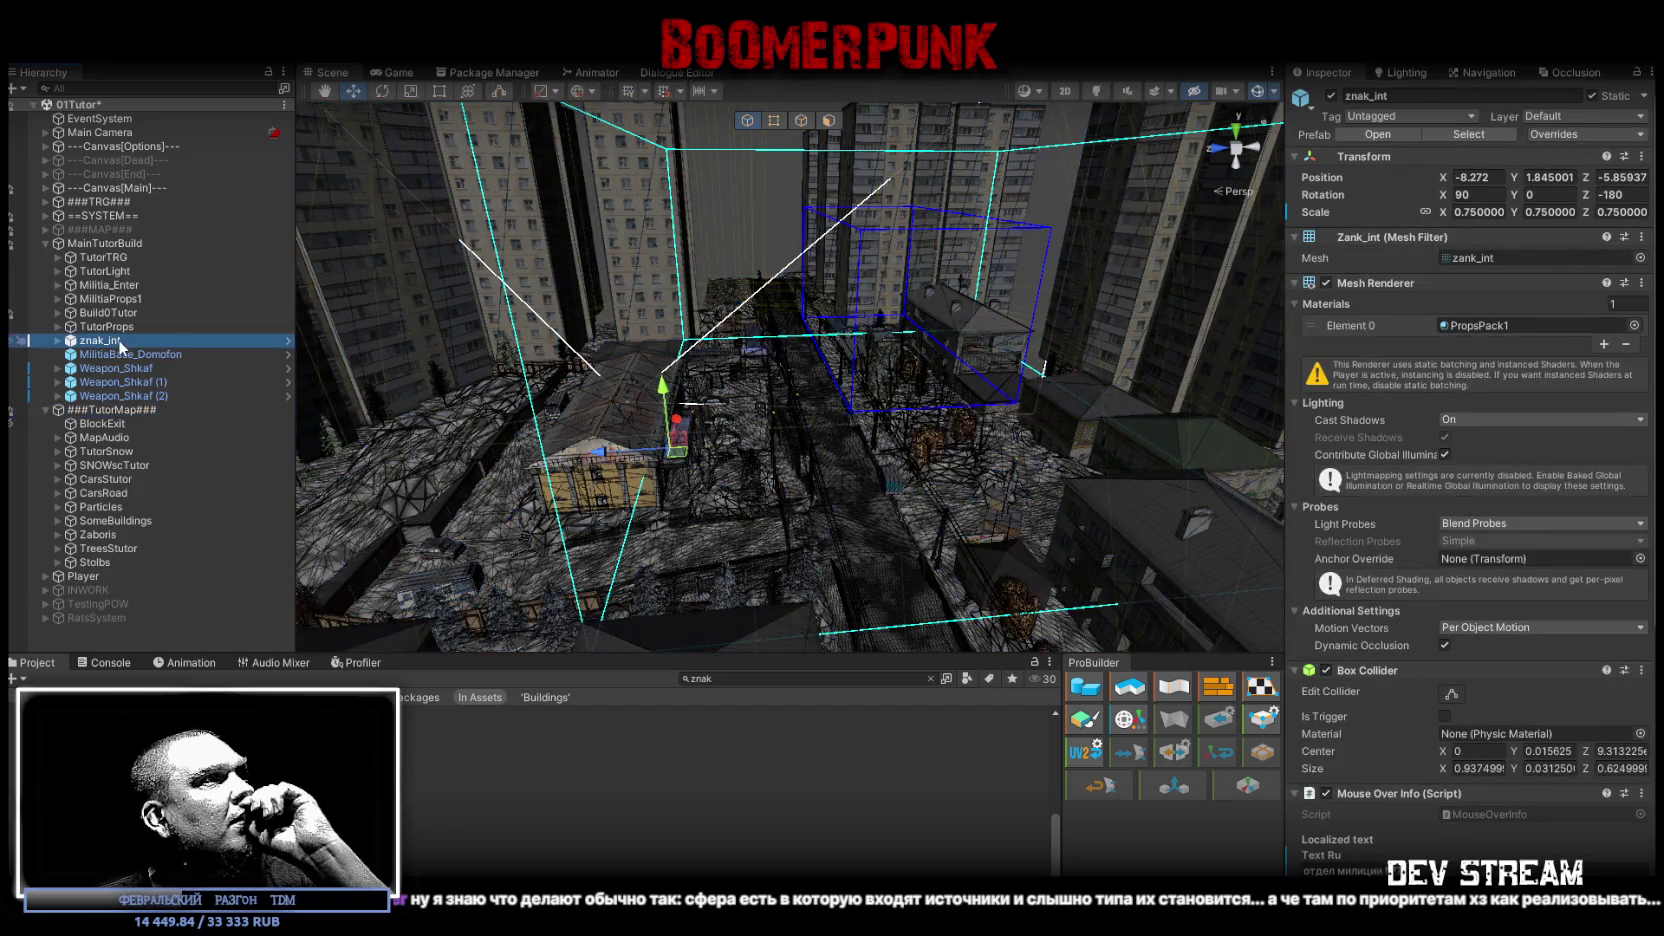
click(45, 243)
Step: Expand ==SYSTEM== and toggle the group off and back on
click(45, 215)
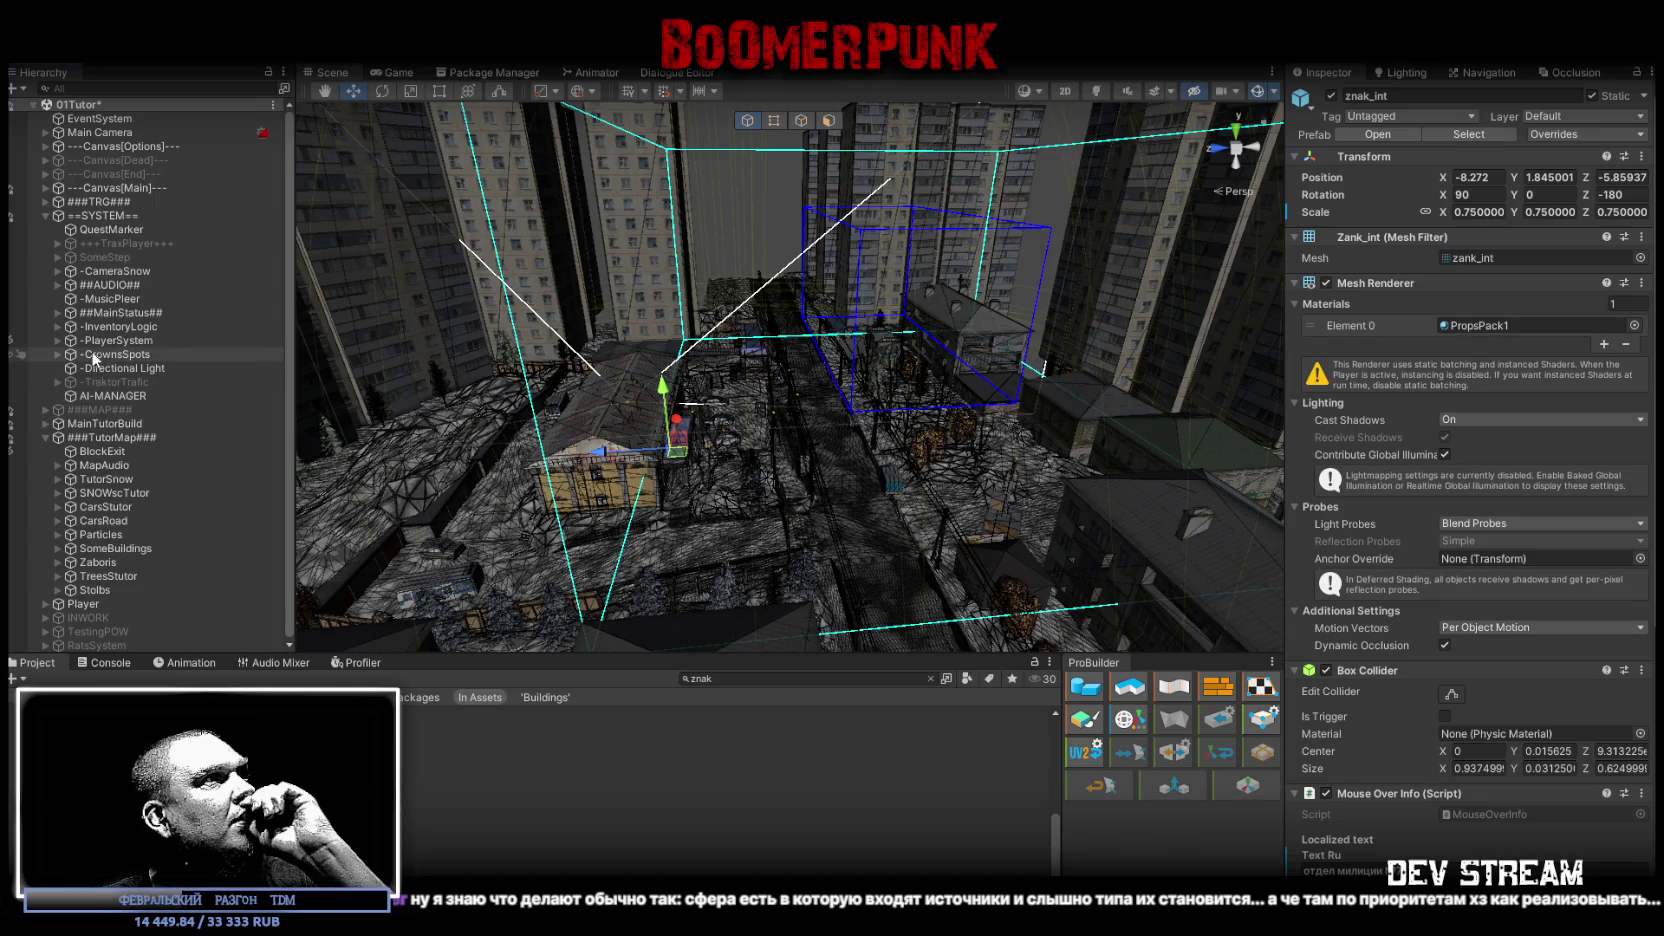
click(99, 217)
click(1330, 96)
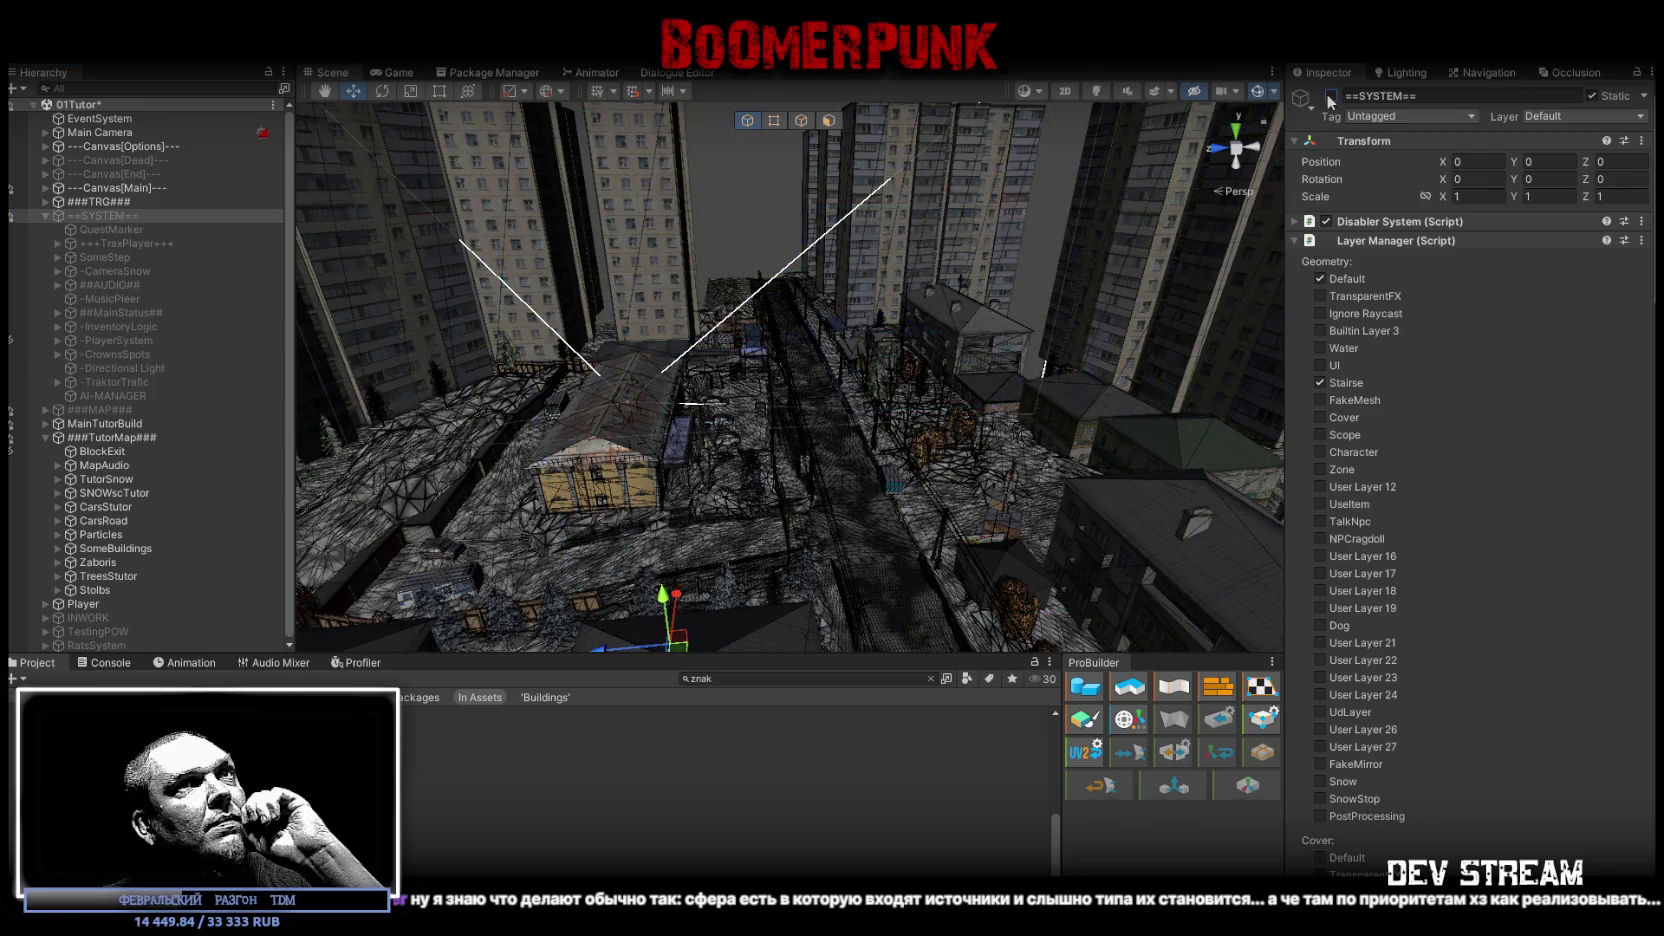
click(1330, 96)
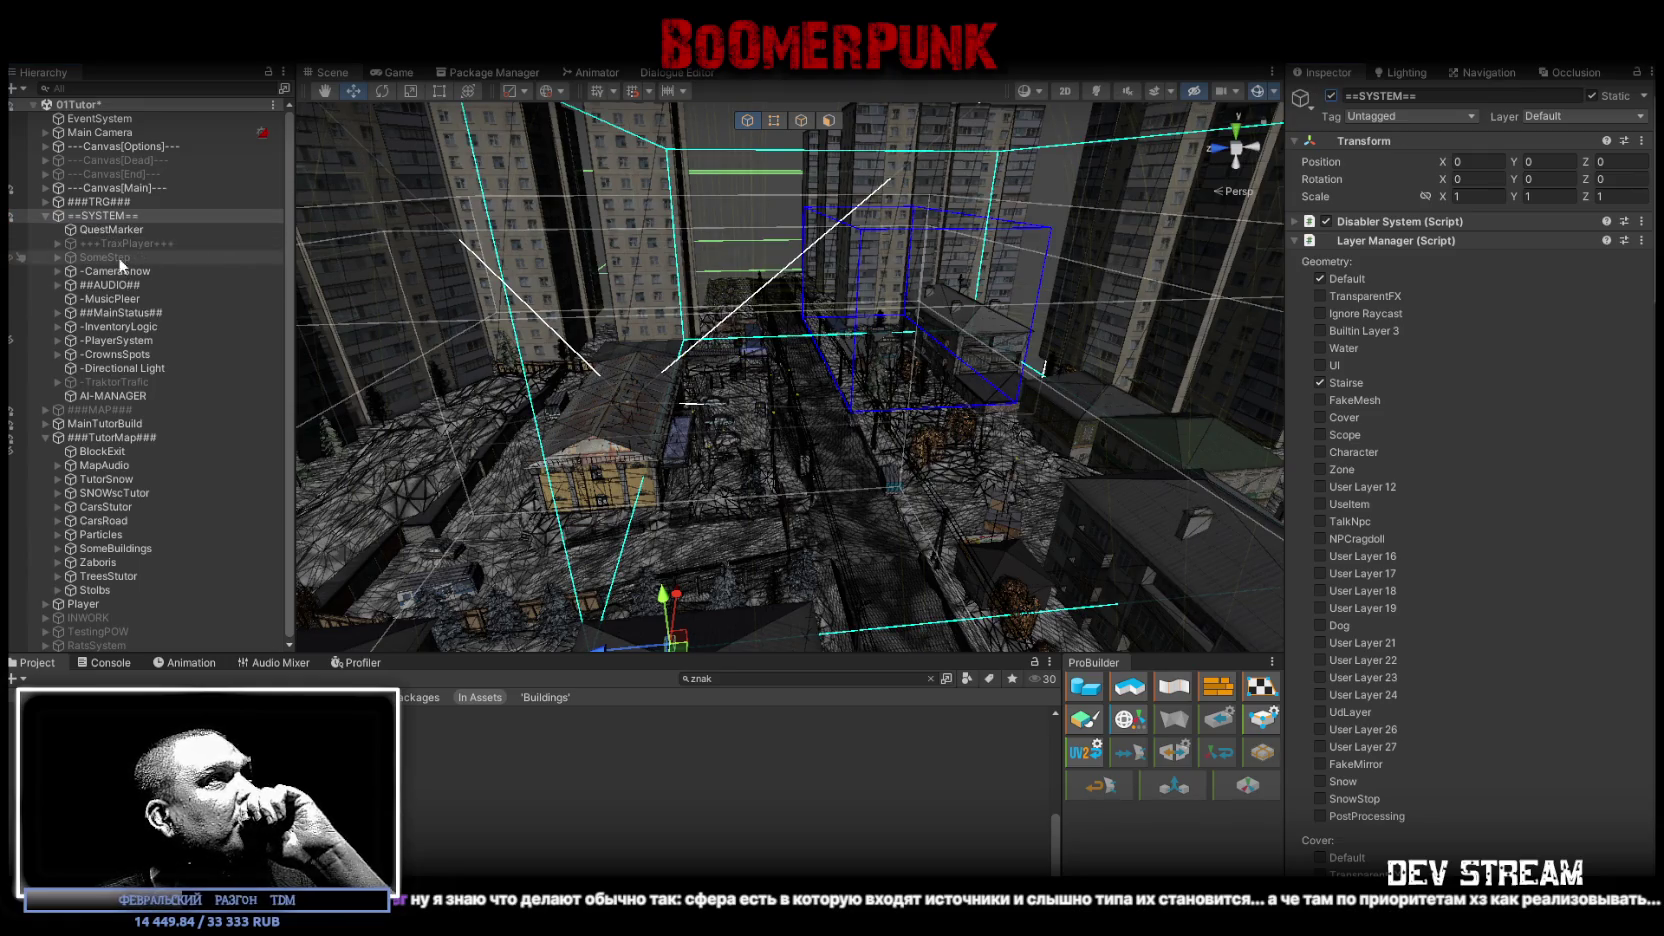
Step: Expand -CrownsSpots and open the Crown01 spawn point to show its children
click(50, 356)
click(52, 355)
click(110, 368)
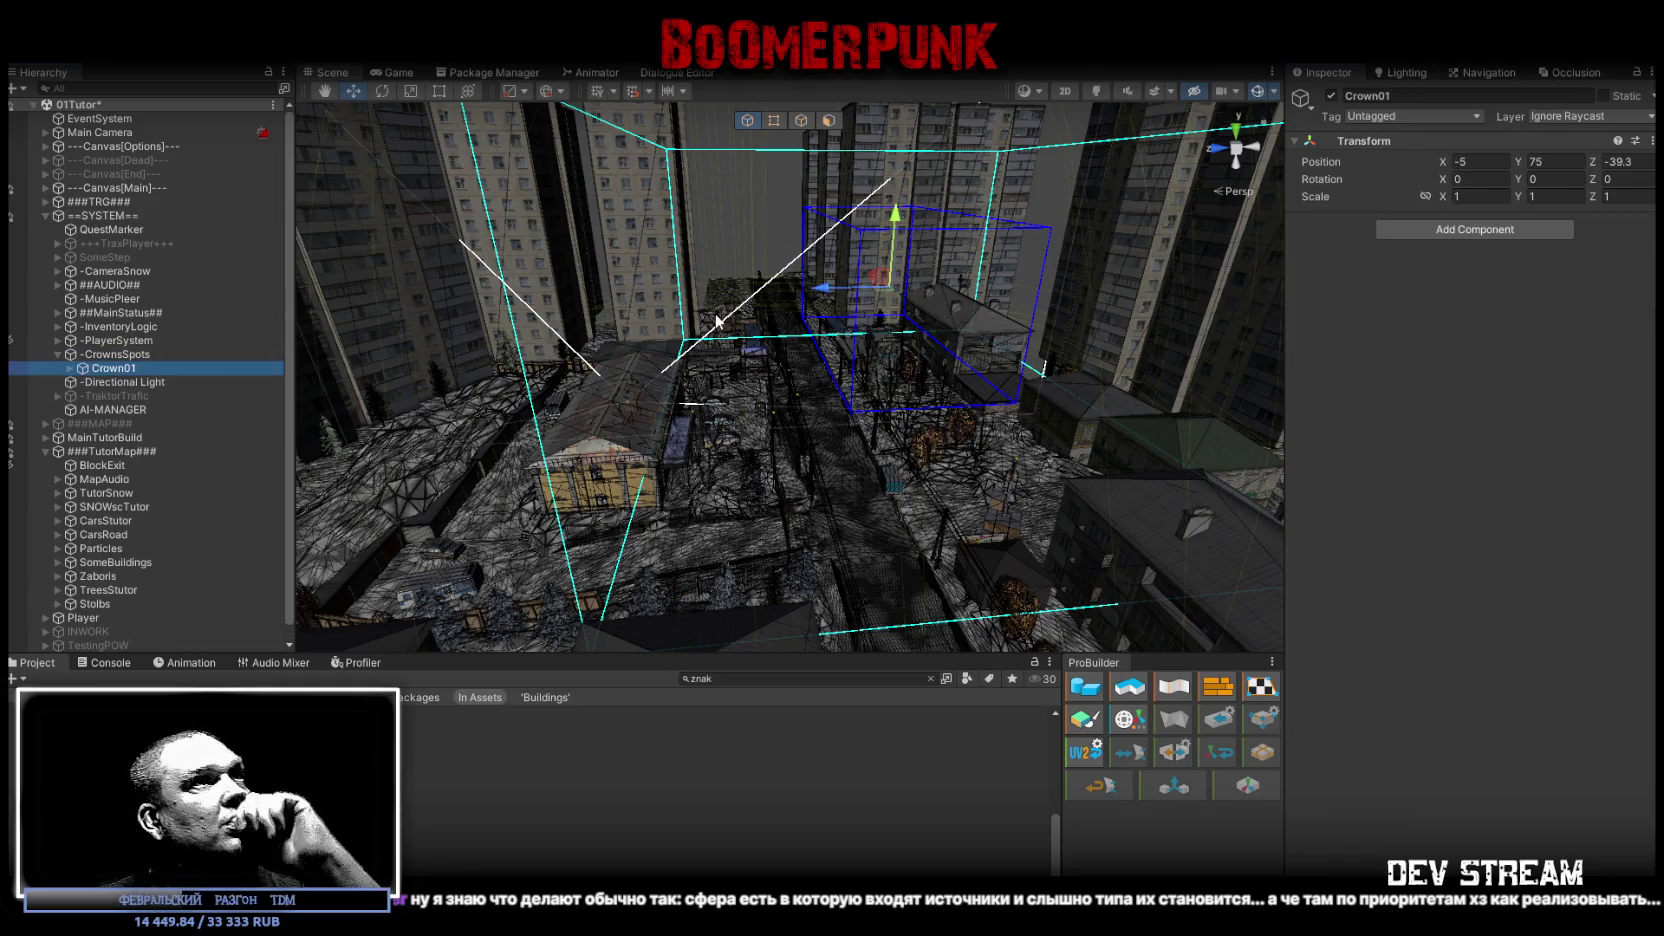
mouse_move(1080, 481)
mouse_down()
mouse_move(824, 460)
mouse_move(828, 342)
mouse_move(800, 336)
mouse_move(107, 386)
mouse_up()
click(143, 380)
click(69, 368)
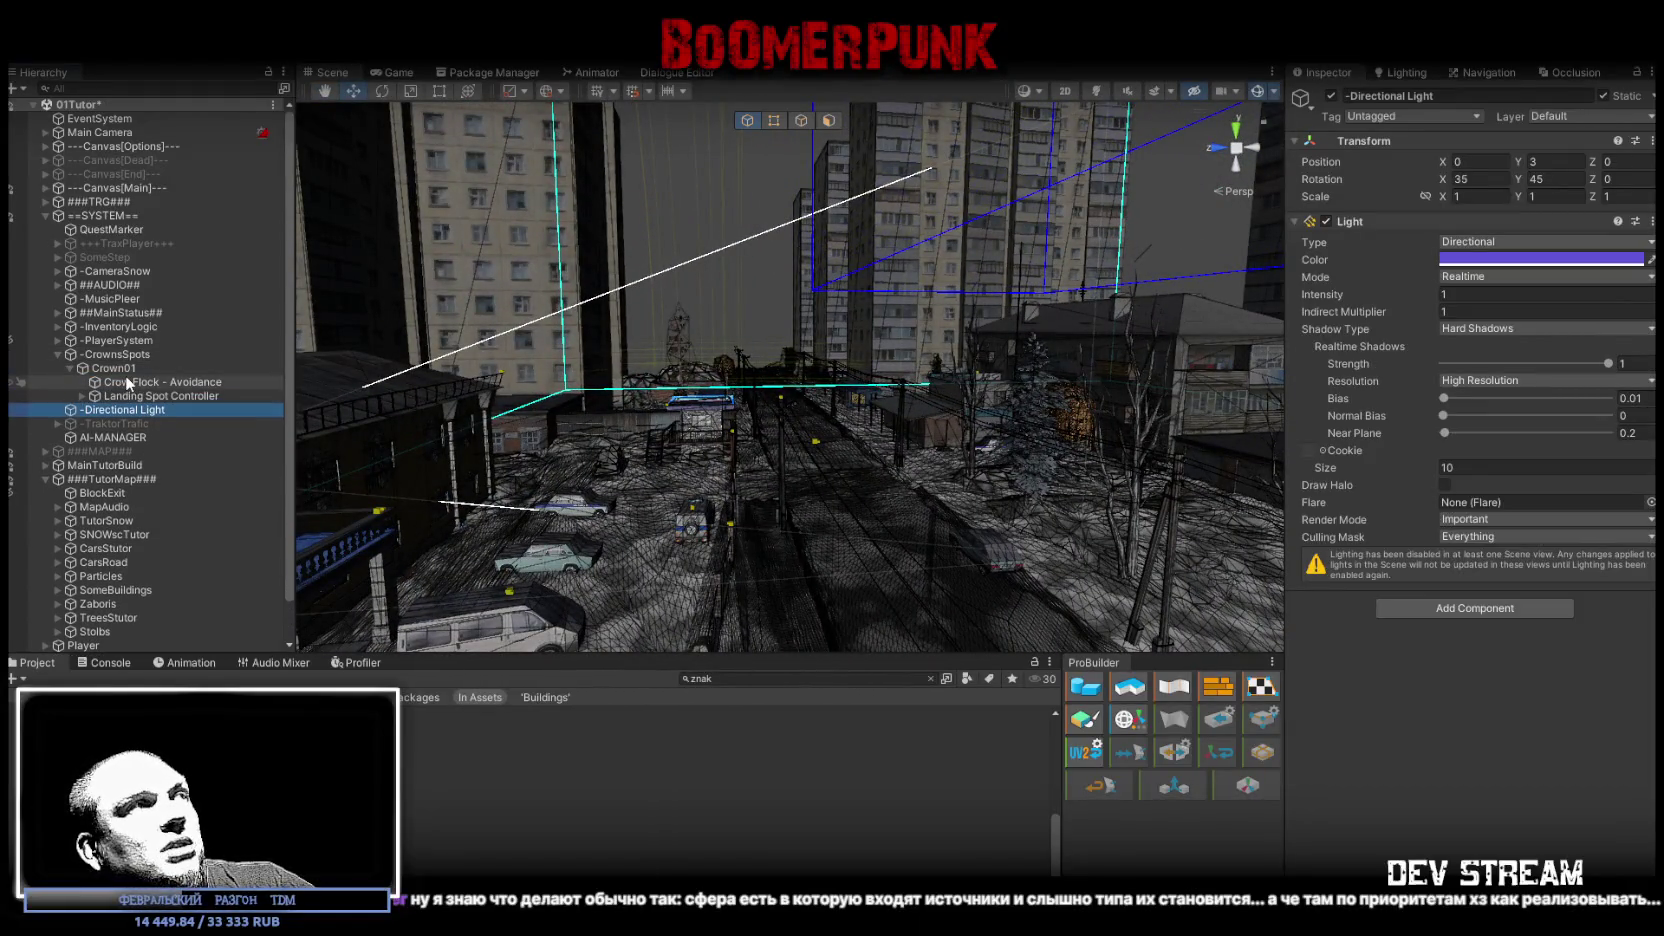
Step: Review Crown01's children Crow Flock - Avoidance and Landing Spot Controller
click(135, 382)
click(139, 396)
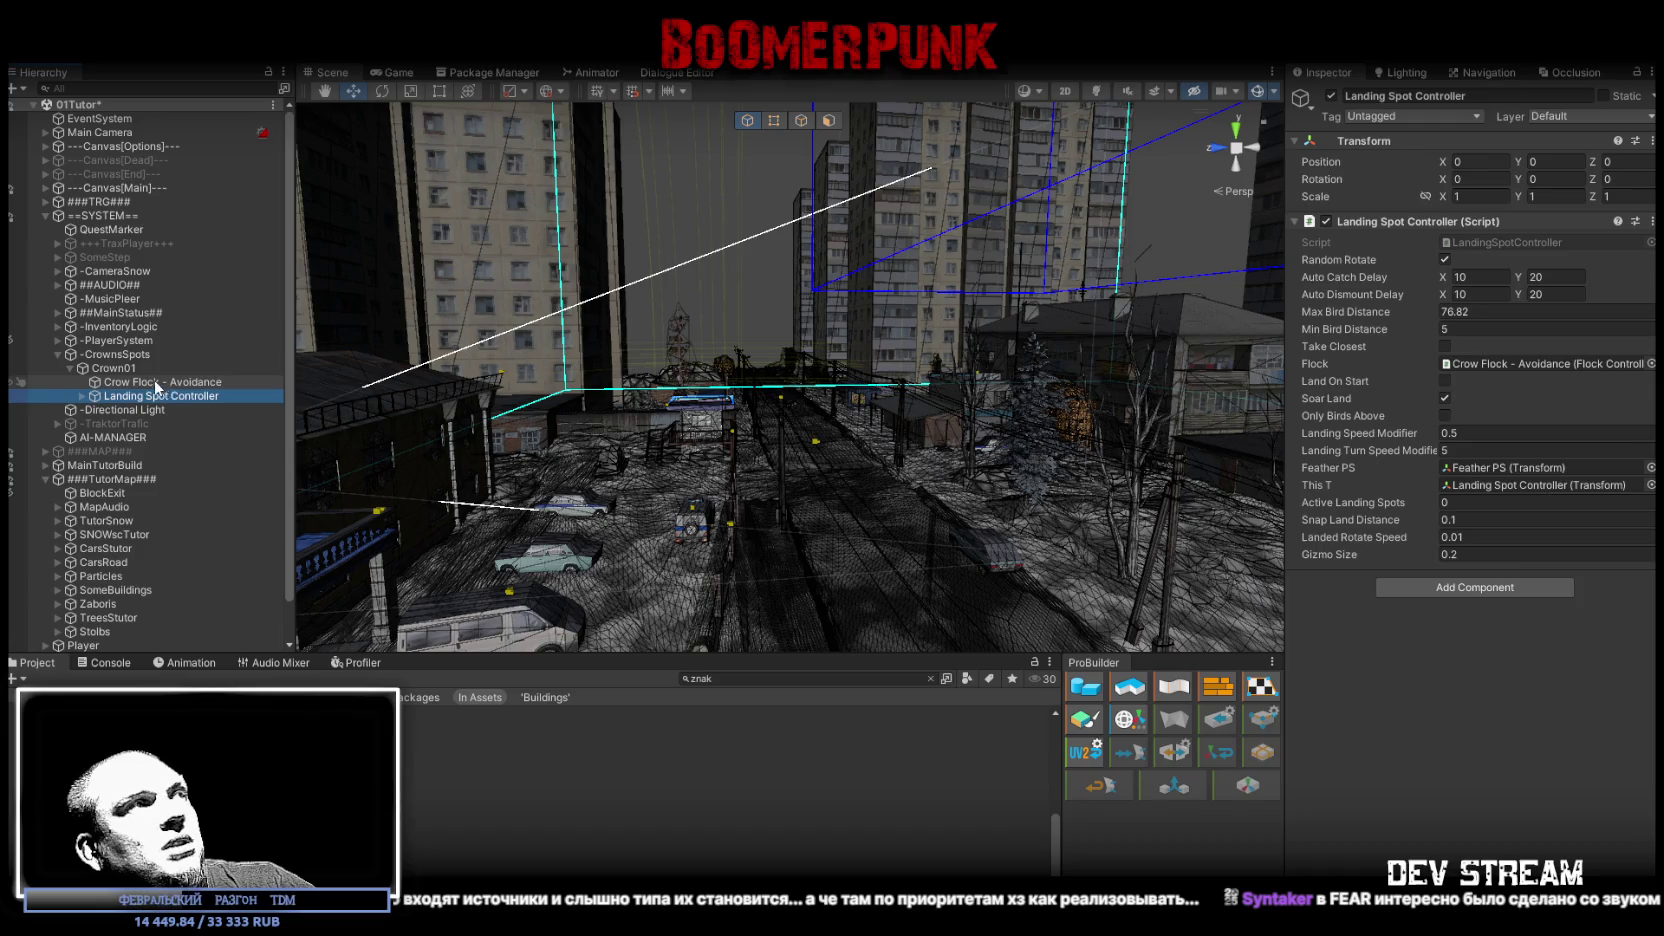
click(123, 369)
Step: Mark -CrownsSpots static with 'Yes, change children', then select the SnowCar1 snow mound
click(115, 355)
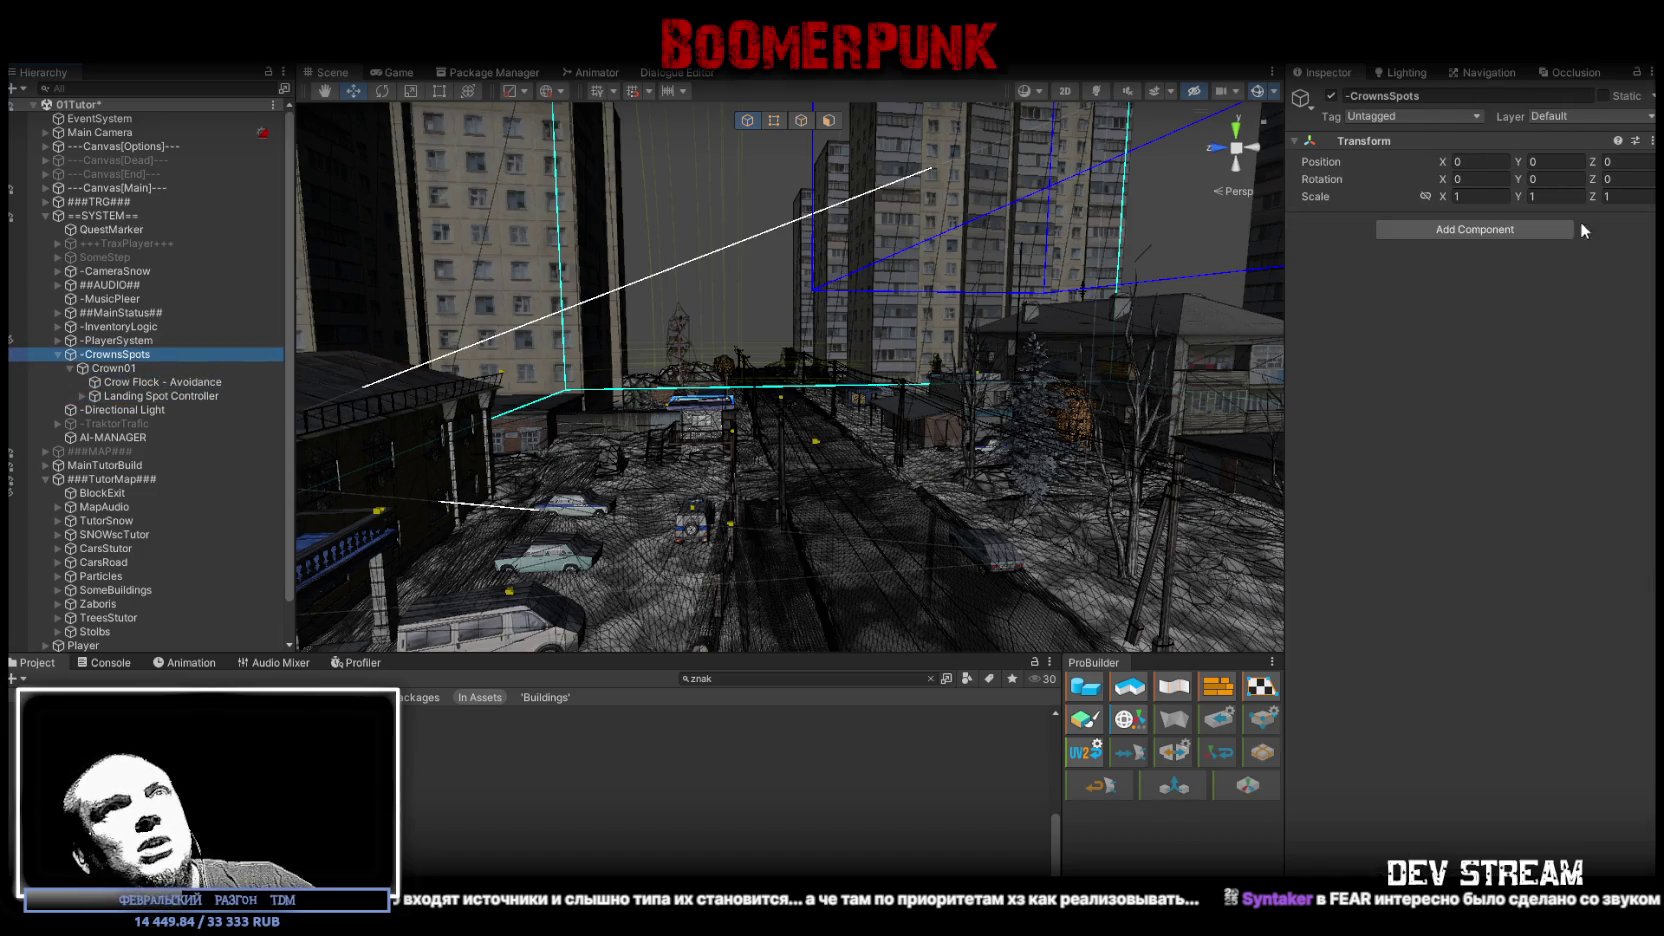
click(1604, 96)
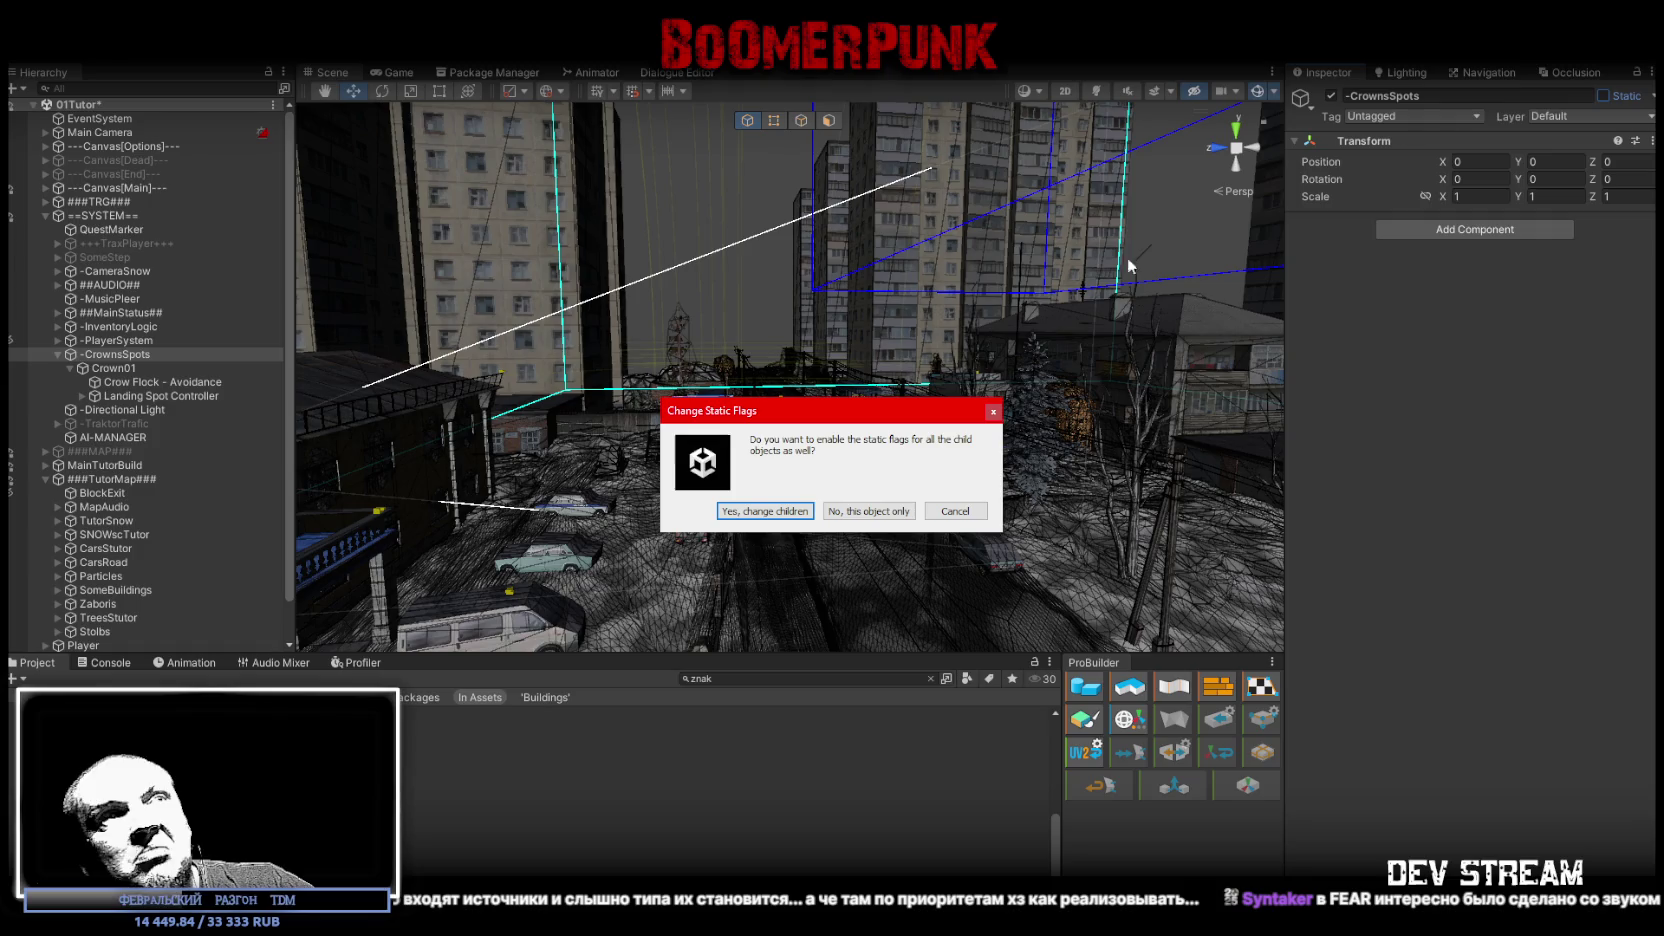
click(790, 509)
mouse_move(796, 460)
mouse_down()
mouse_move(853, 500)
mouse_move(810, 305)
mouse_move(833, 410)
mouse_move(951, 420)
mouse_move(958, 483)
mouse_move(778, 462)
mouse_move(700, 520)
mouse_up()
click(680, 536)
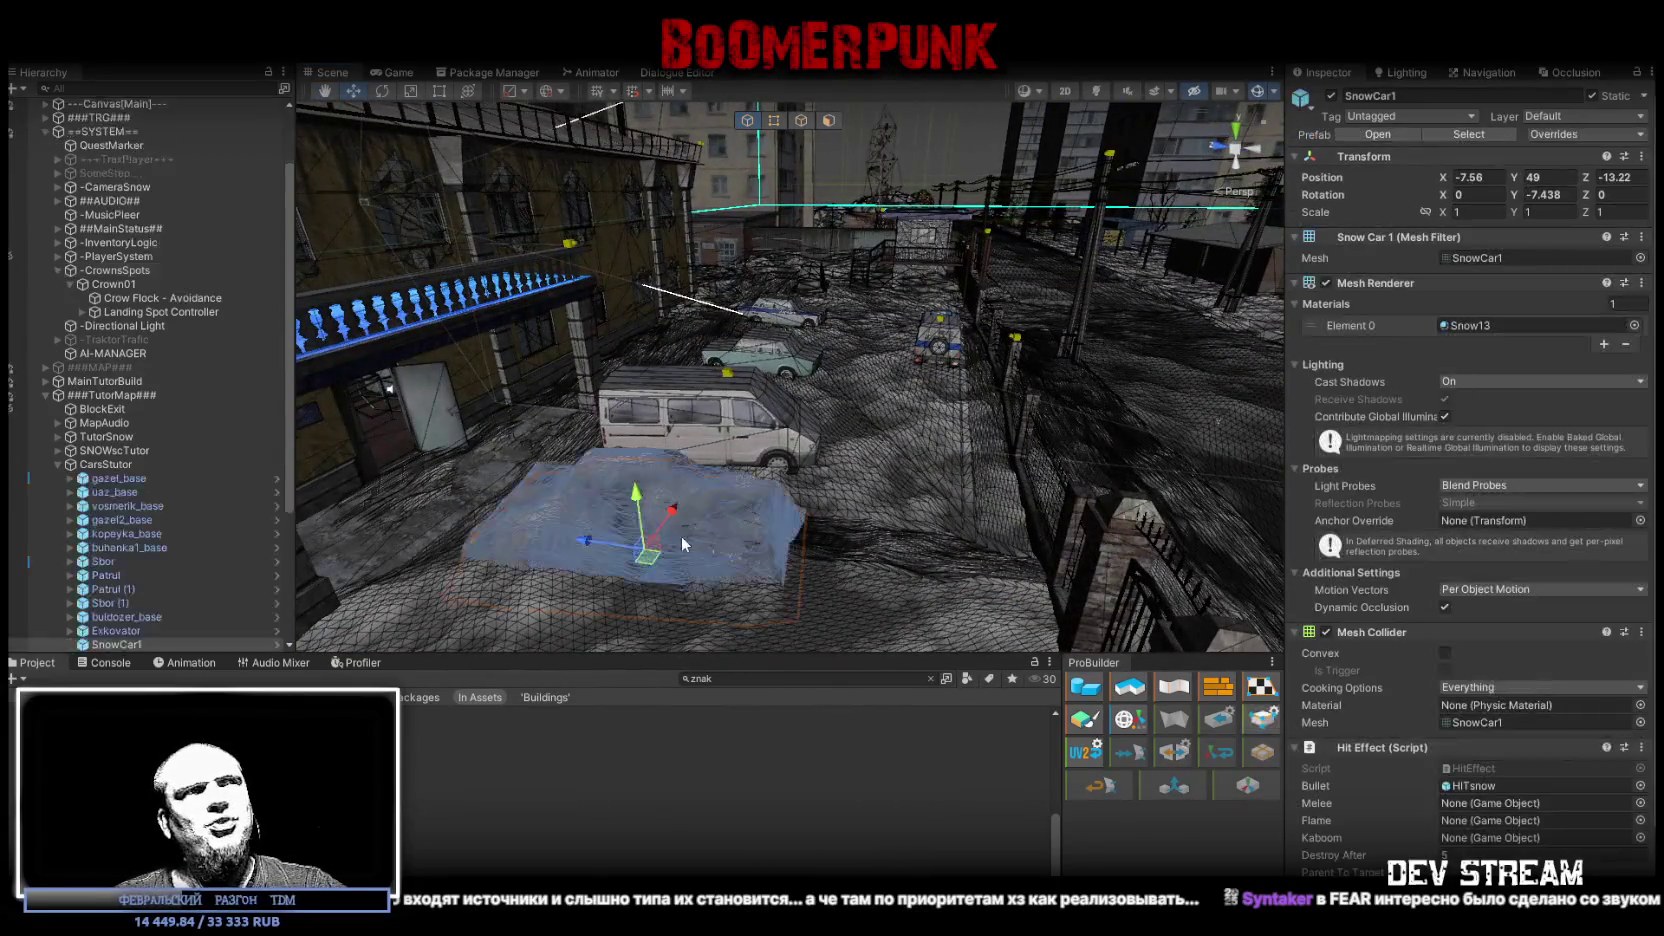
Step: Orbit around SnowCar1 and check its Mesh Collider's Convex option, leaving it non-convex
scroll(760, 472, up, 3)
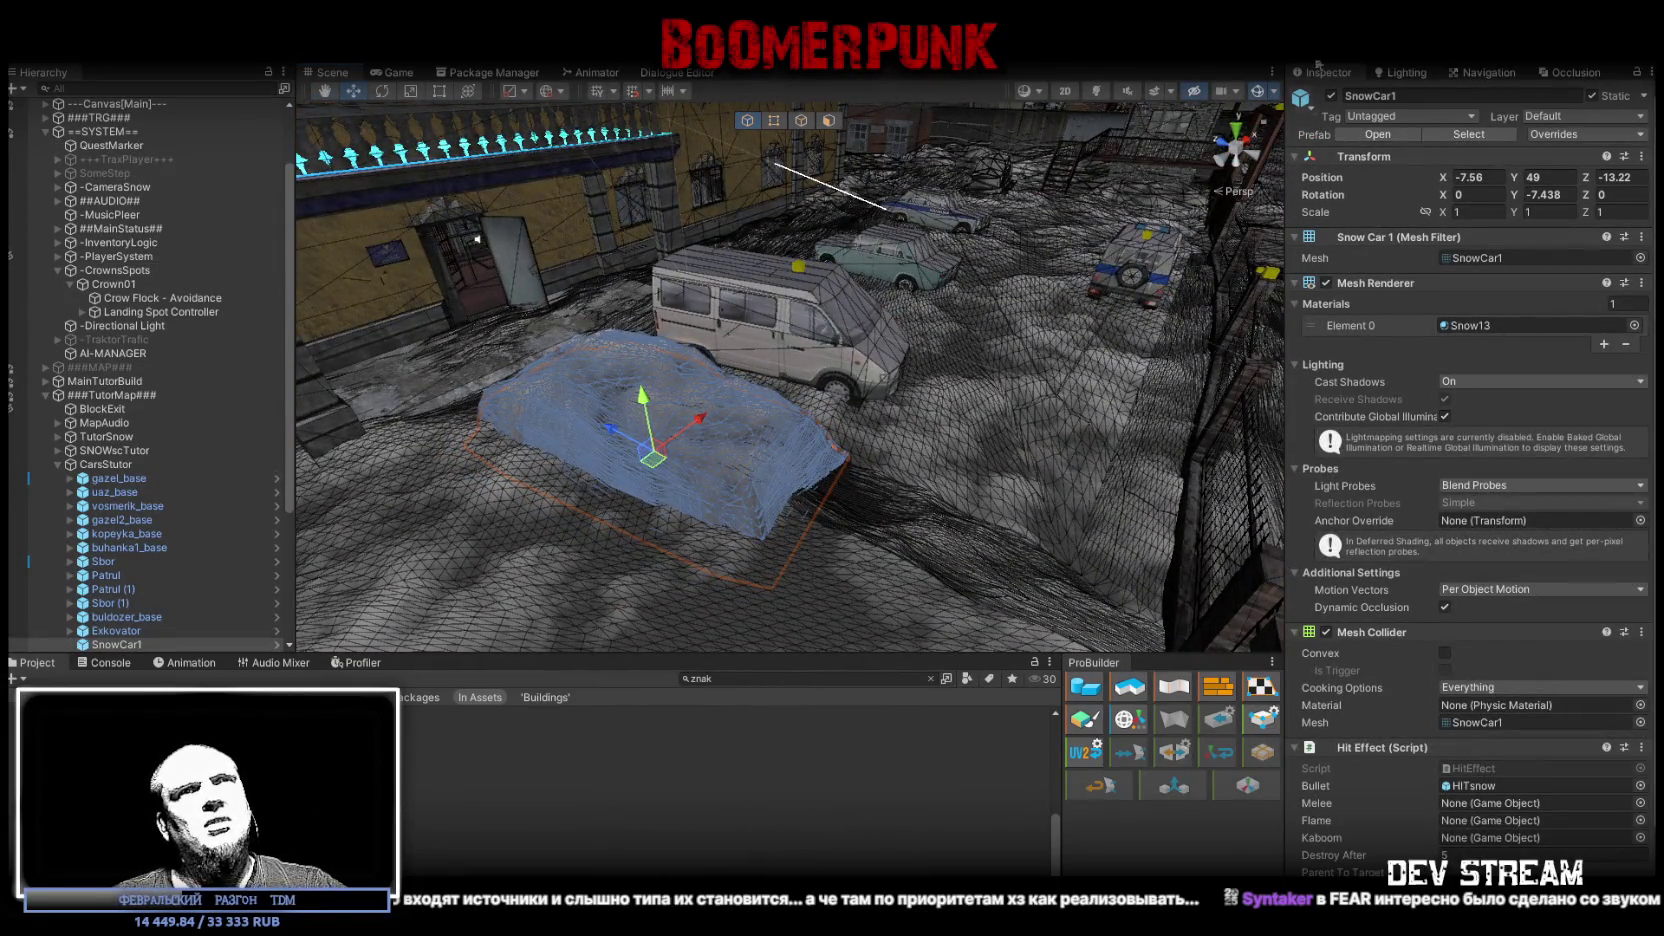
mouse_move(760, 472)
mouse_down()
mouse_move(892, 493)
mouse_move(1352, 663)
mouse_up()
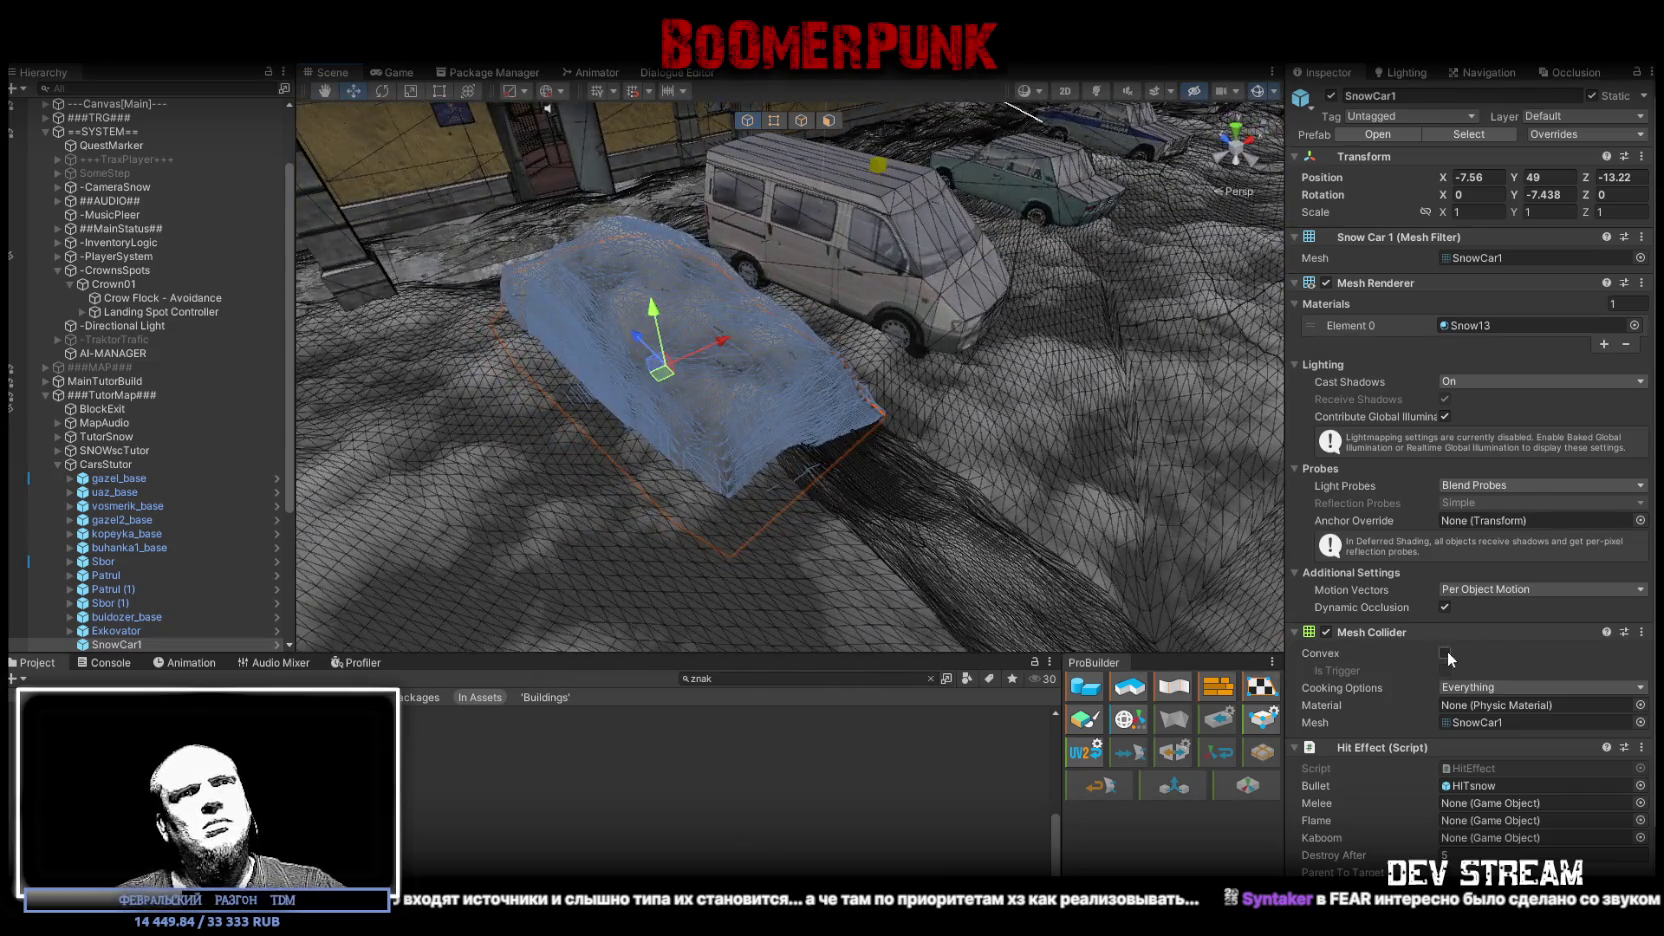
click(1447, 651)
mouse_move(1138, 464)
mouse_down()
mouse_move(1108, 342)
mouse_move(906, 316)
mouse_move(950, 340)
mouse_move(999, 337)
mouse_move(1056, 266)
mouse_up()
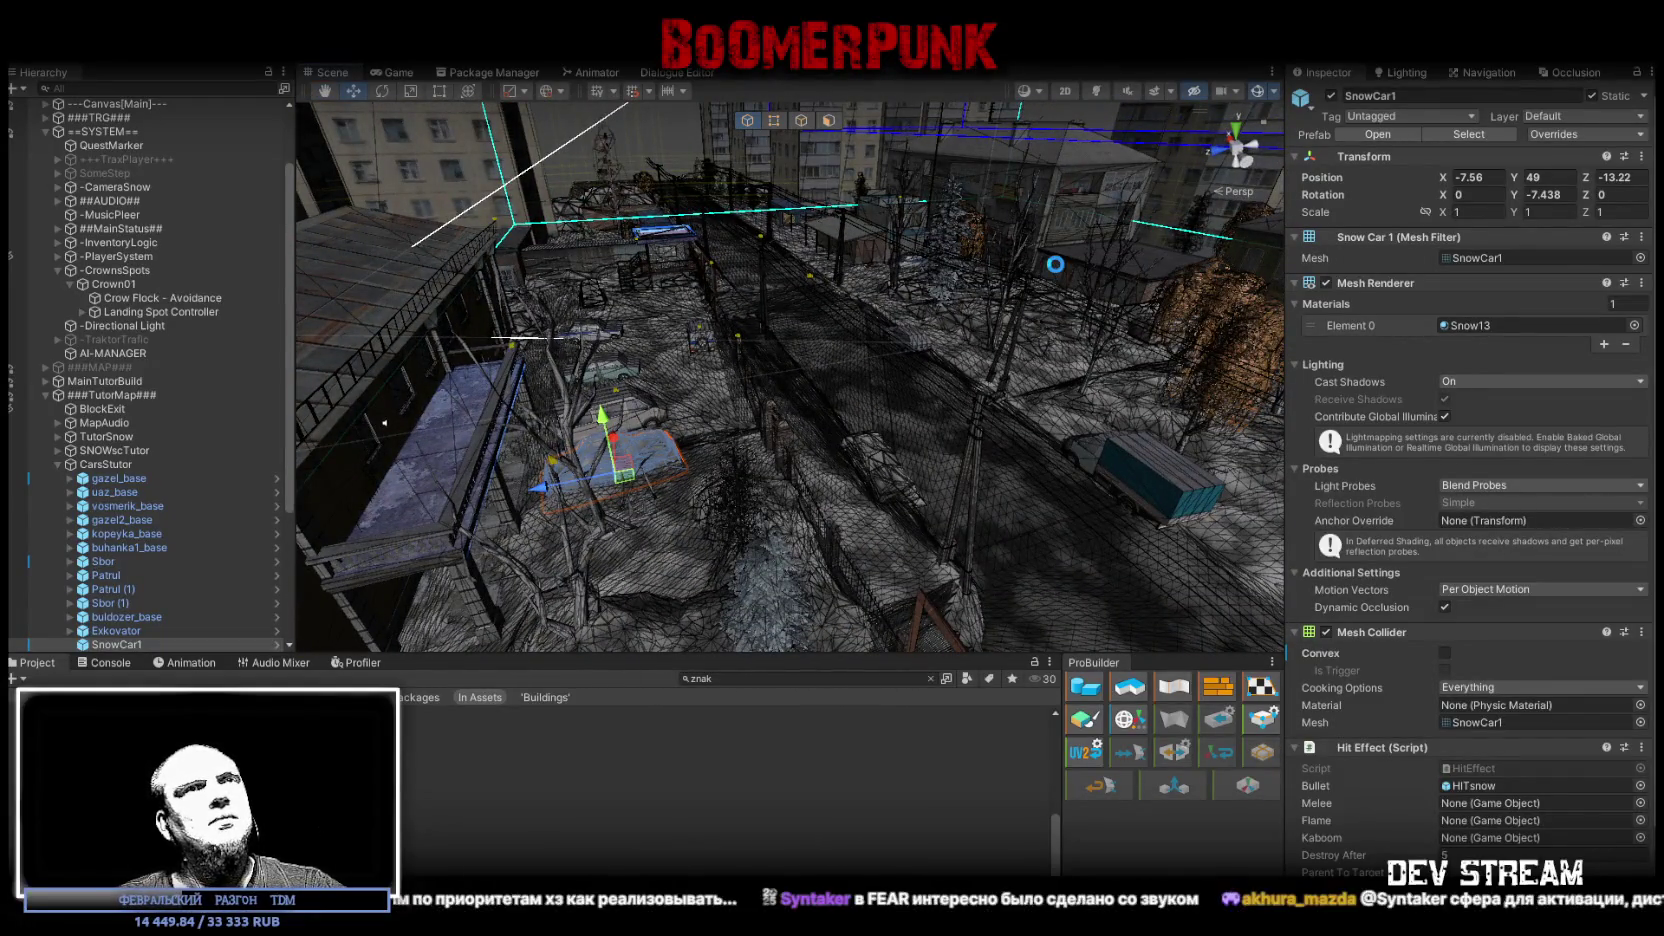